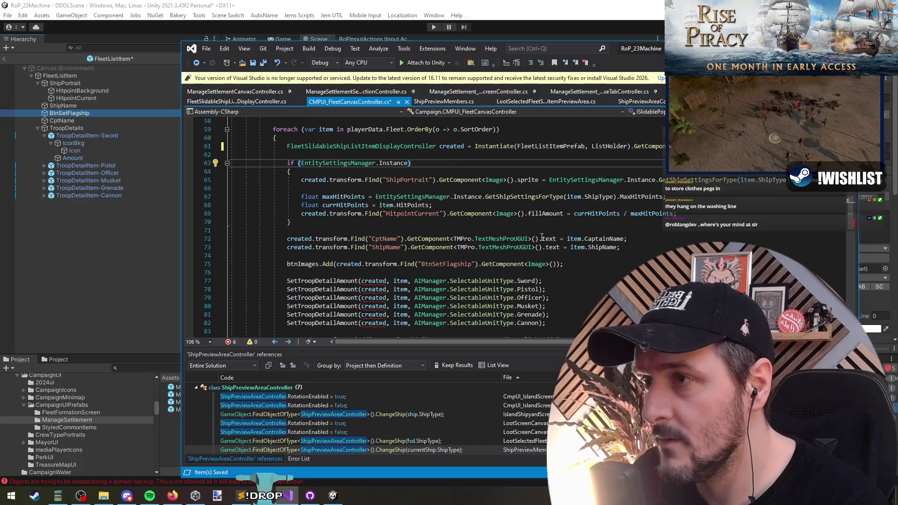
Delete the EntitySettingsManager.Instance if-check and its leftover brace from the fleet loop.
scroll(541, 237, up, 1)
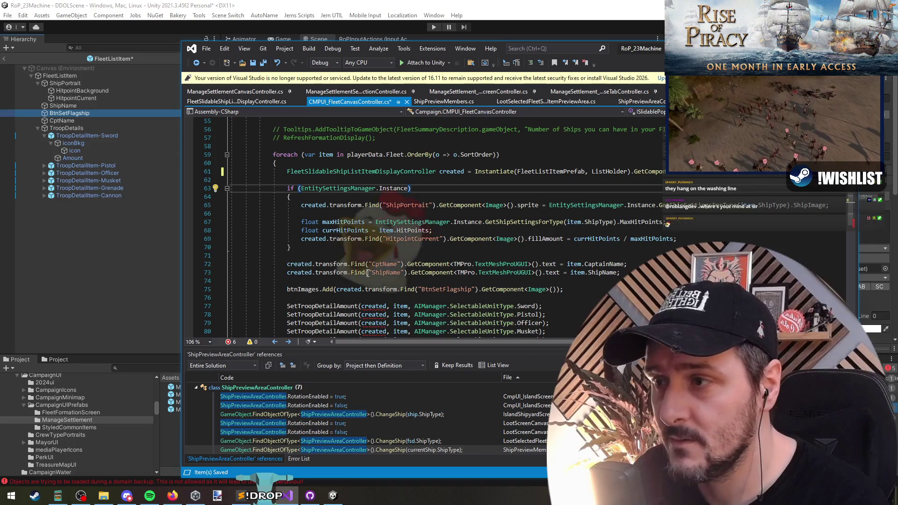
drag(286, 180, 290, 197)
key(Delete)
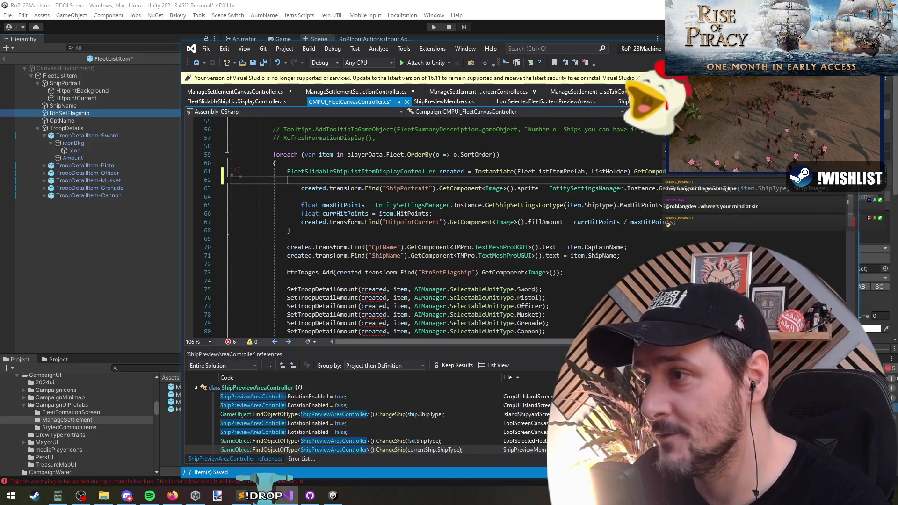
drag(309, 231, 280, 231)
key(Delete)
drag(287, 180, 312, 231)
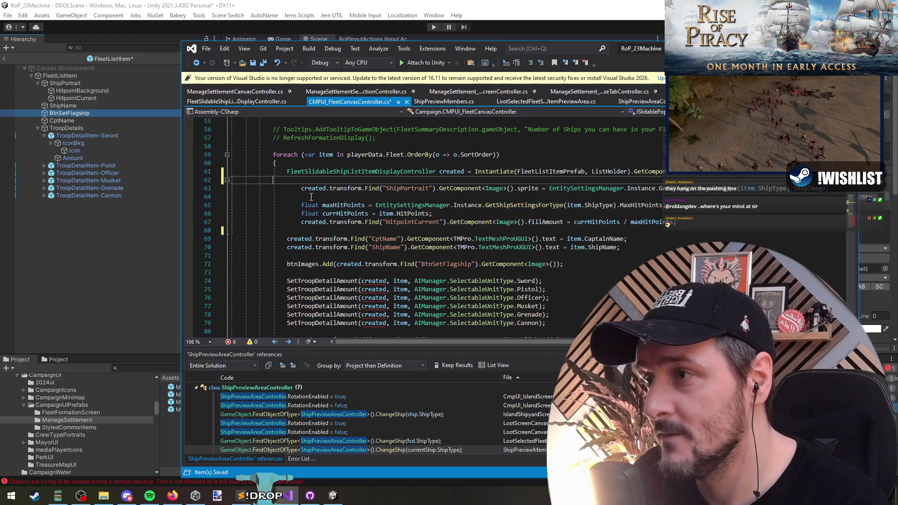
click(712, 223)
Add created.Populate(item); on a new line below the Instantiate call.
click(458, 184)
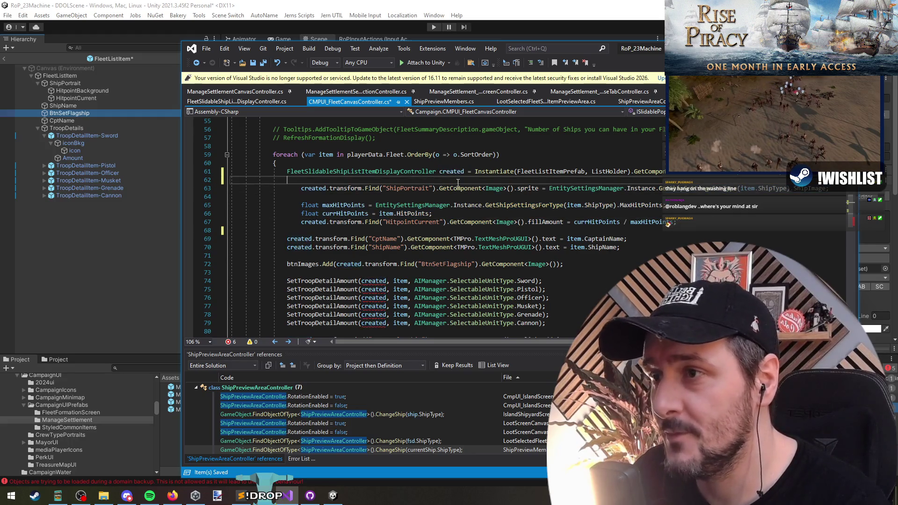
key(Return)
key(Return)
text(created =)
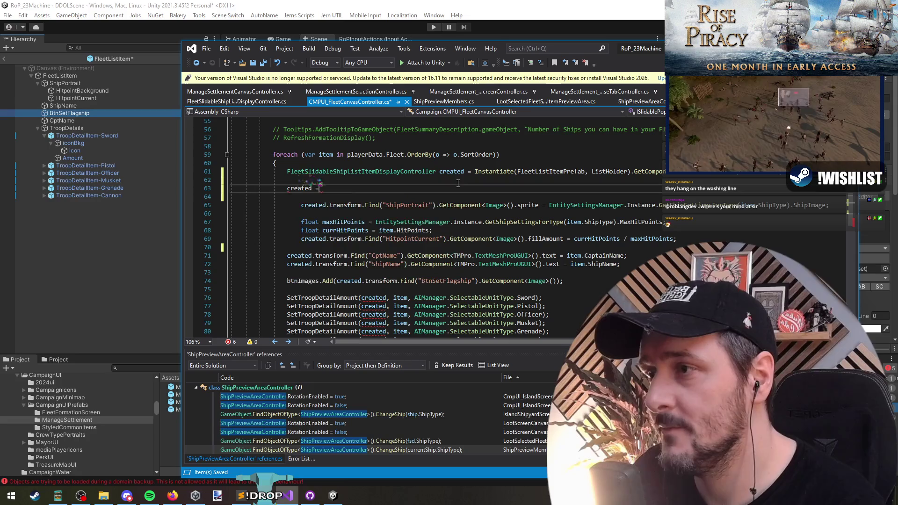
key(BackSpace)
key(BackSpace)
text(.Populate())
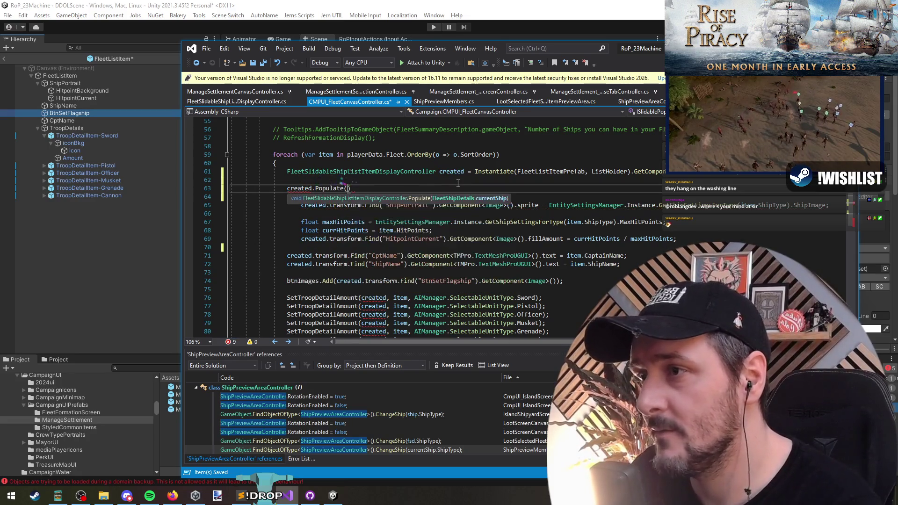
text(item)
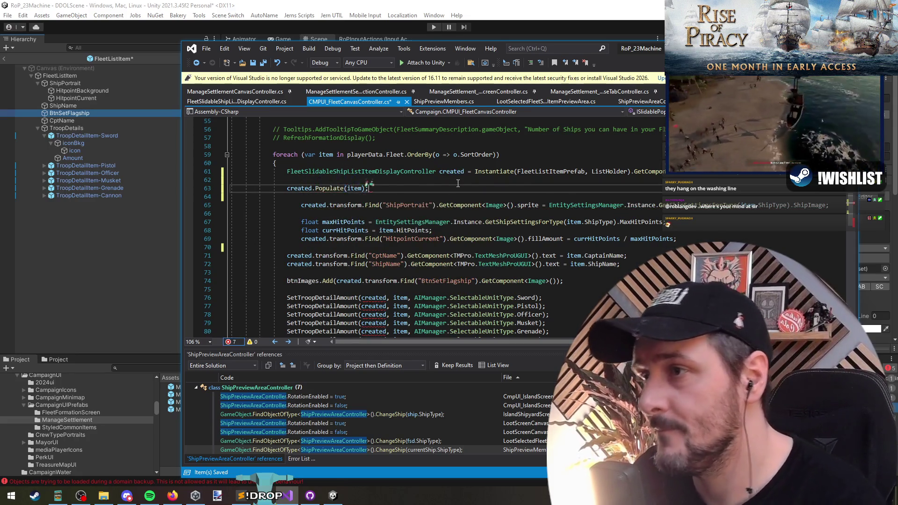
key(Down)
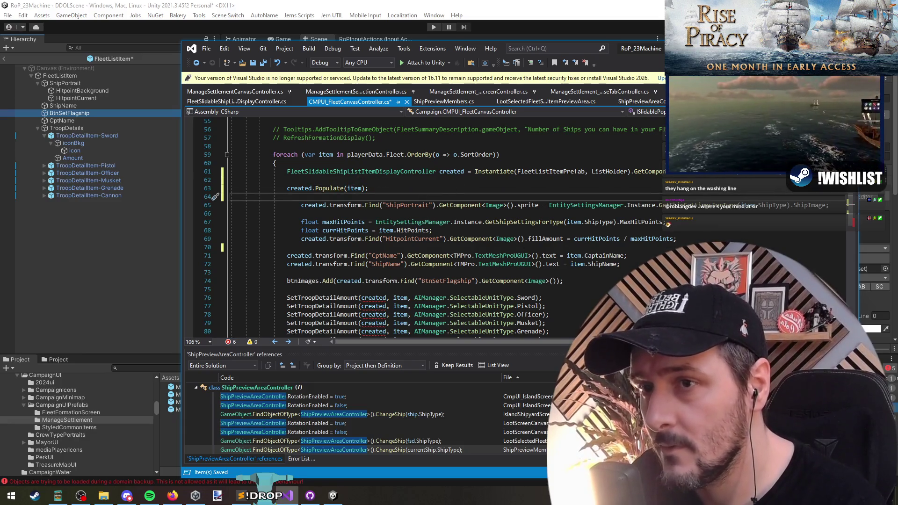
scroll(340, 195, down, 6)
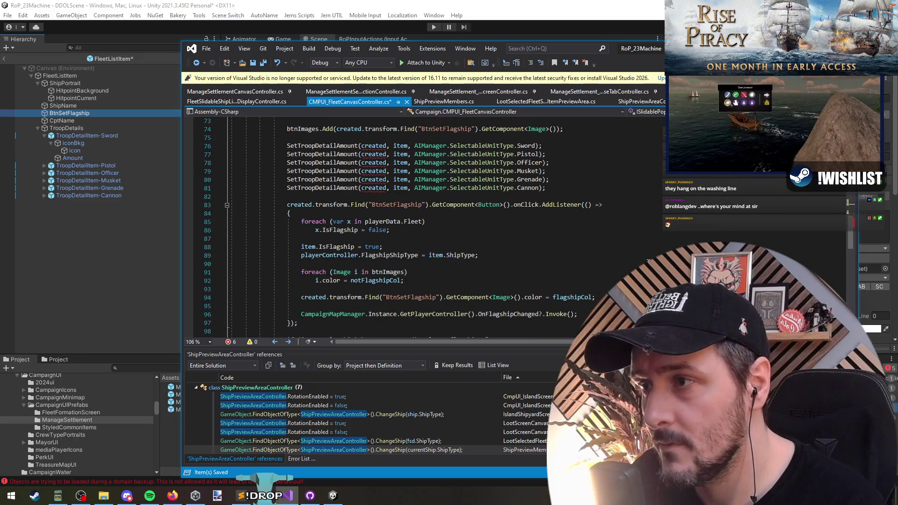
Change btnImages to List<FleetSlidableShipListItemDisplayController> and simplify its initializer to new().
shift+click(341, 195)
scroll(341, 195, up, 5)
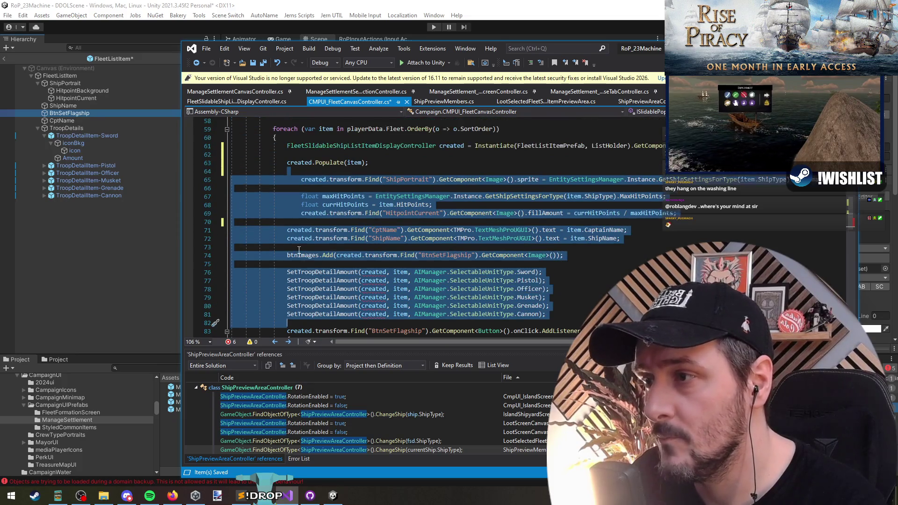
click(306, 256)
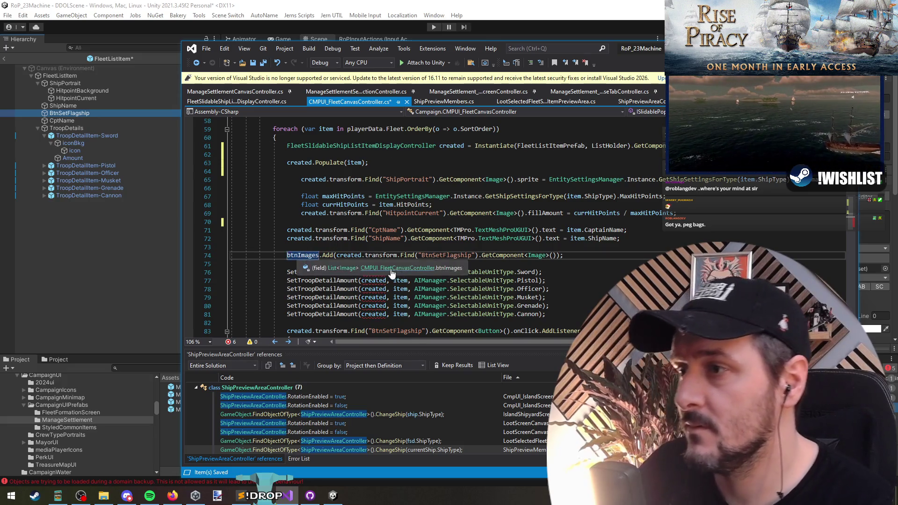
ctrl+click(302, 254)
key(ctrl+Left)
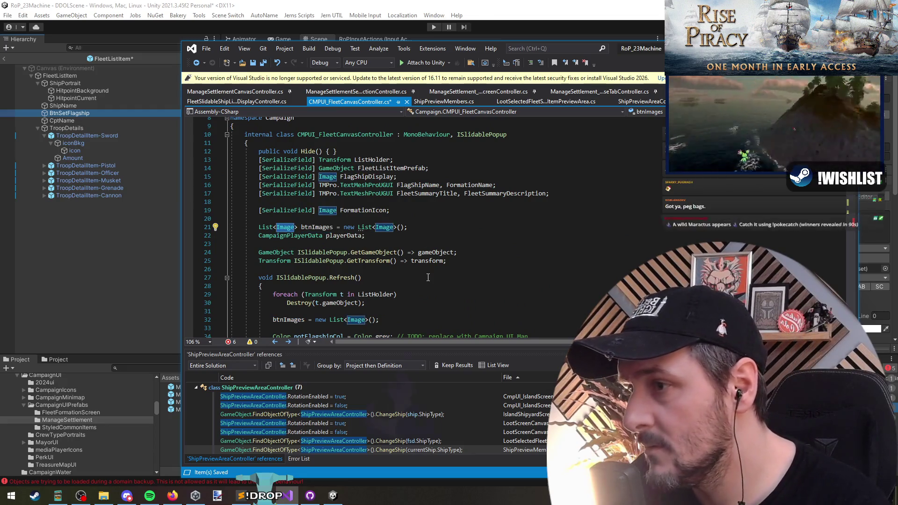
text(FleetSlidableShipListItemDisplayController)
key(Tab)
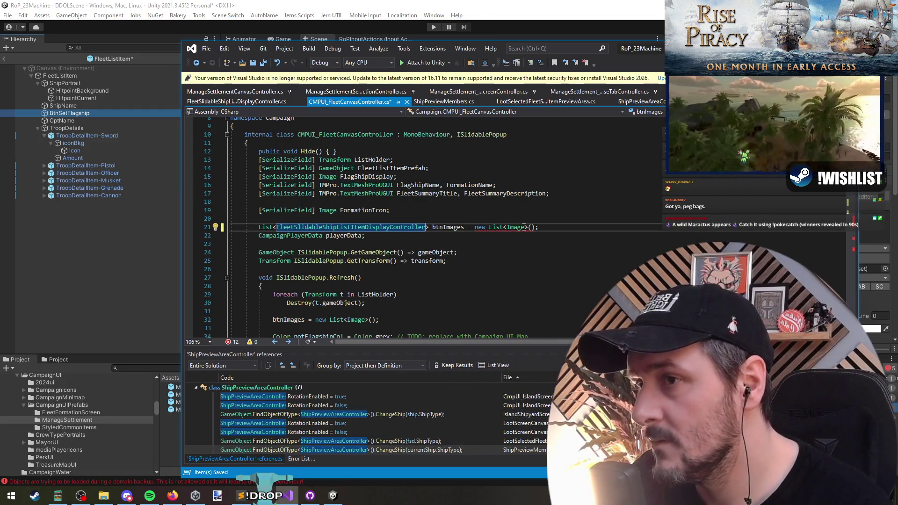
click(487, 228)
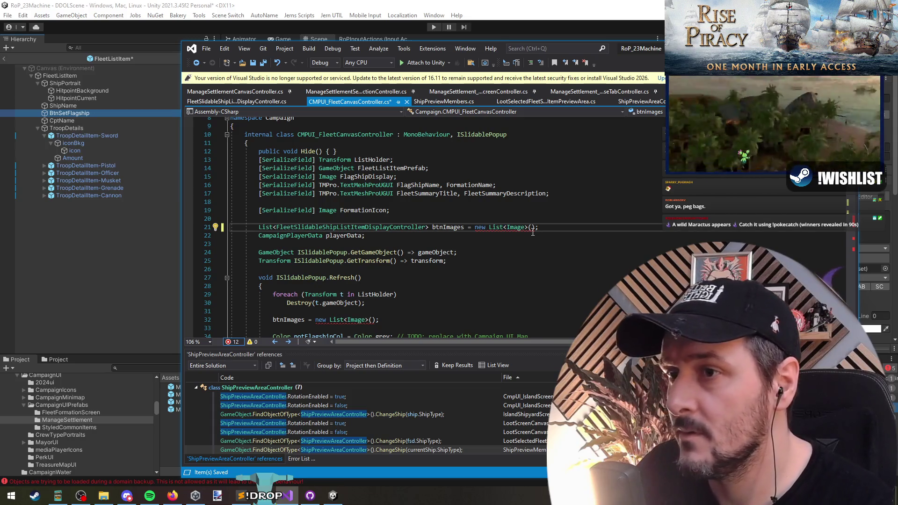
key(ctrl+period)
key(Return)
Replace the btnImages reassignment in Refresh with btnImages.Clear();.
scroll(443, 310, down, 1)
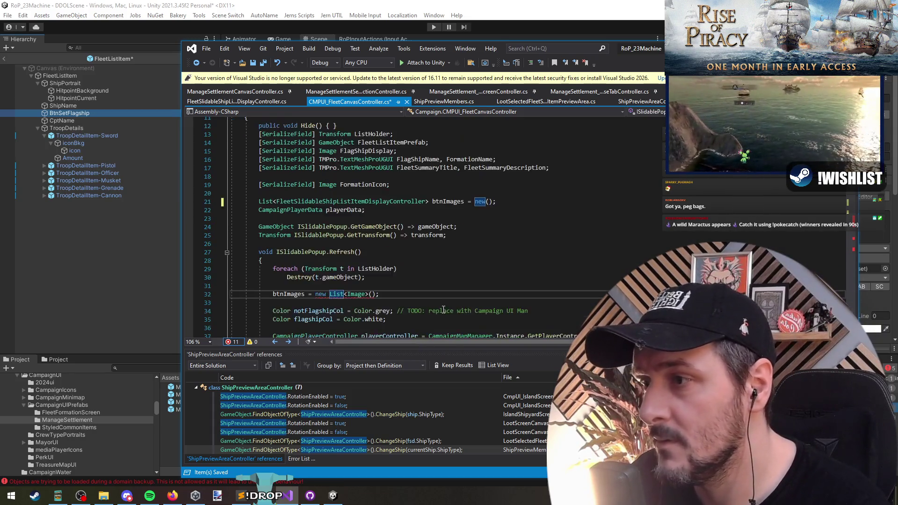
scroll(443, 311, down, 1)
drag(378, 269, 305, 270)
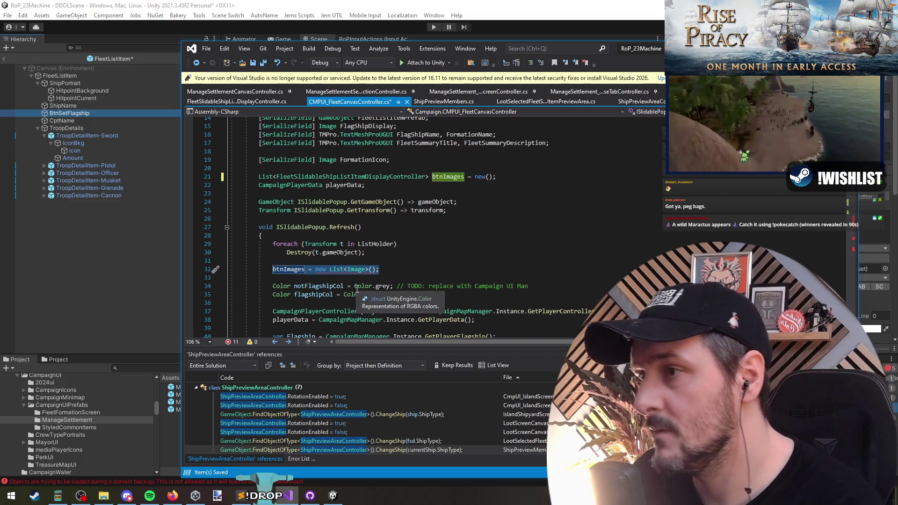
text(.Clear();)
key(Down)
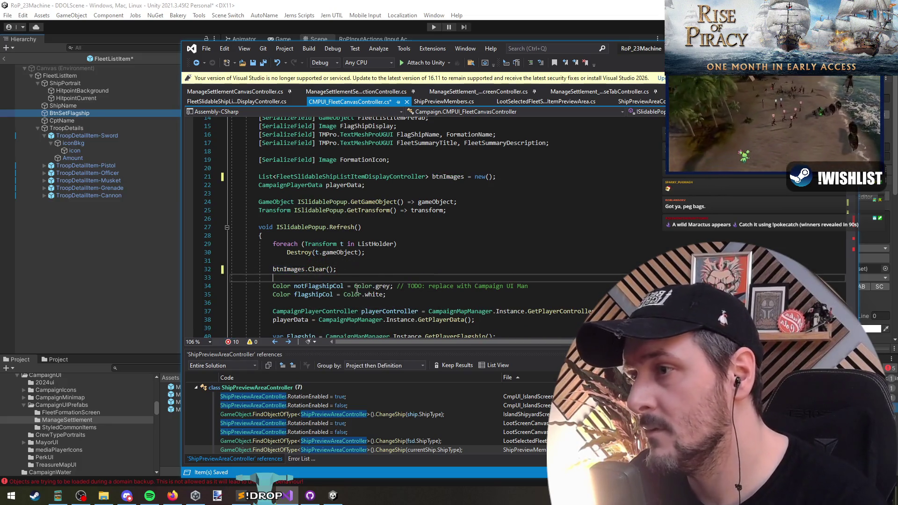
scroll(476, 171, down, 18)
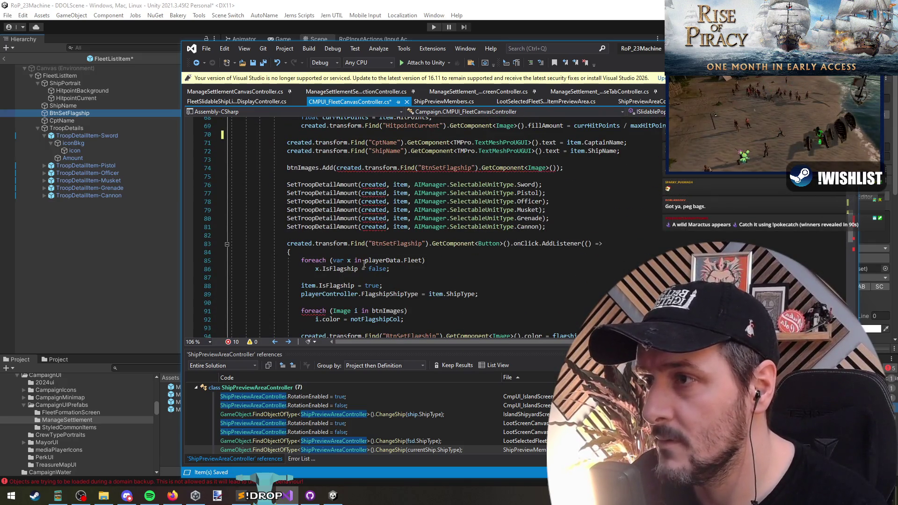
Delete the commented-out formation cycling code and the commented RefreshFormationDisplay method.
scroll(364, 264, down, 3)
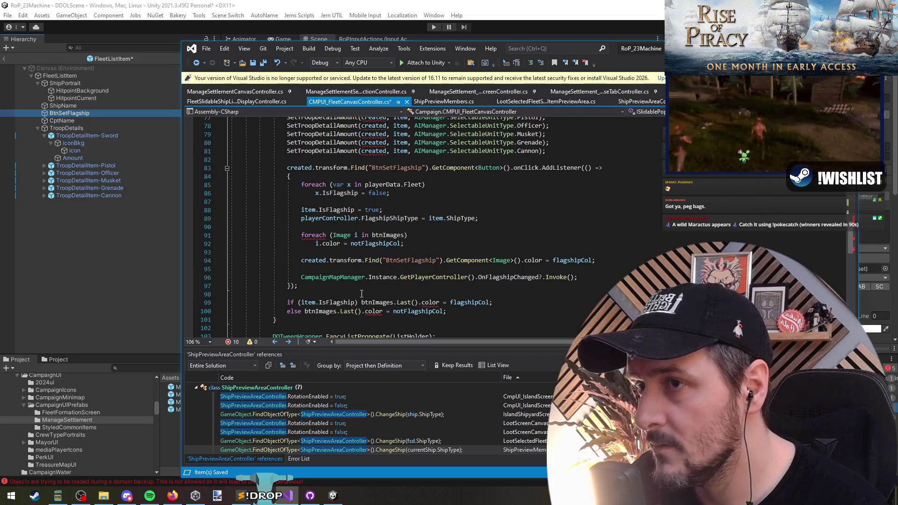
scroll(386, 273, down, 15)
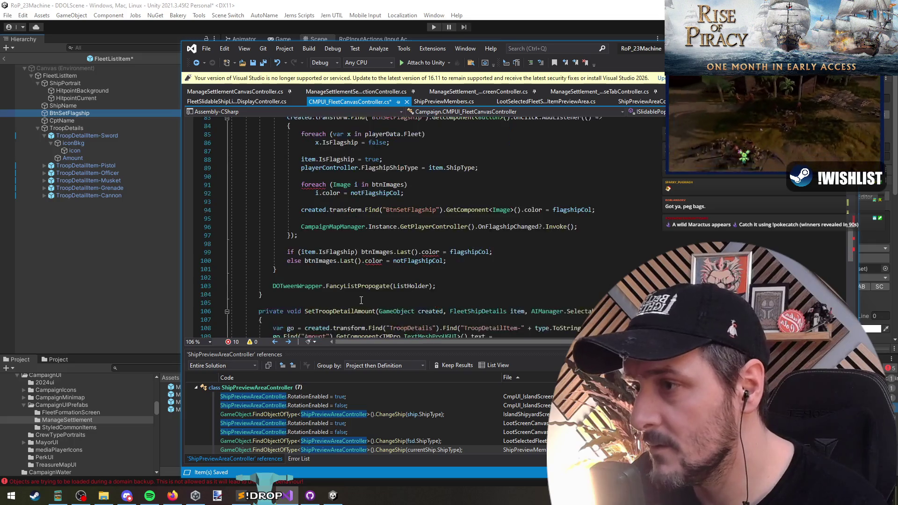
scroll(360, 299, up, 5)
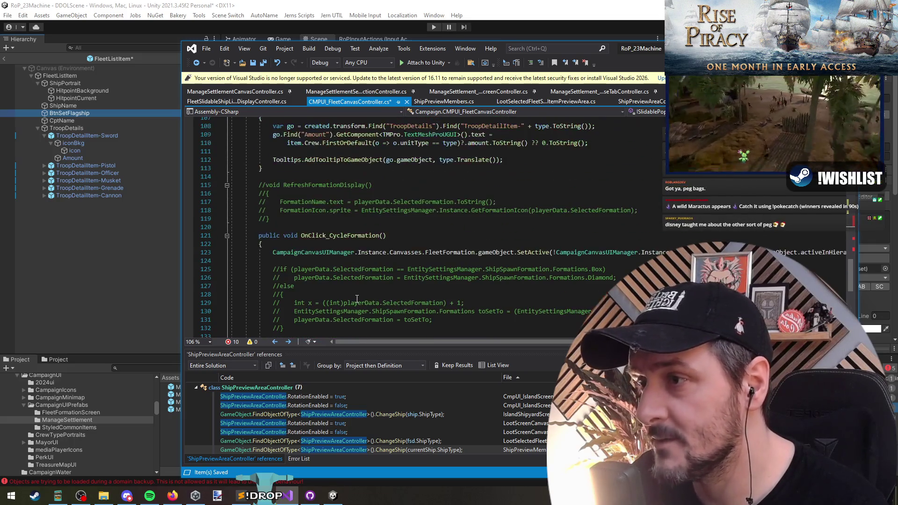
scroll(358, 294, down, 1)
scroll(357, 287, up, 3)
scroll(287, 187, down, 5)
mouse_move(286, 187)
mouse_down()
mouse_move(374, 253)
mouse_move(374, 271)
mouse_up()
key(Delete)
scroll(329, 231, up, 4)
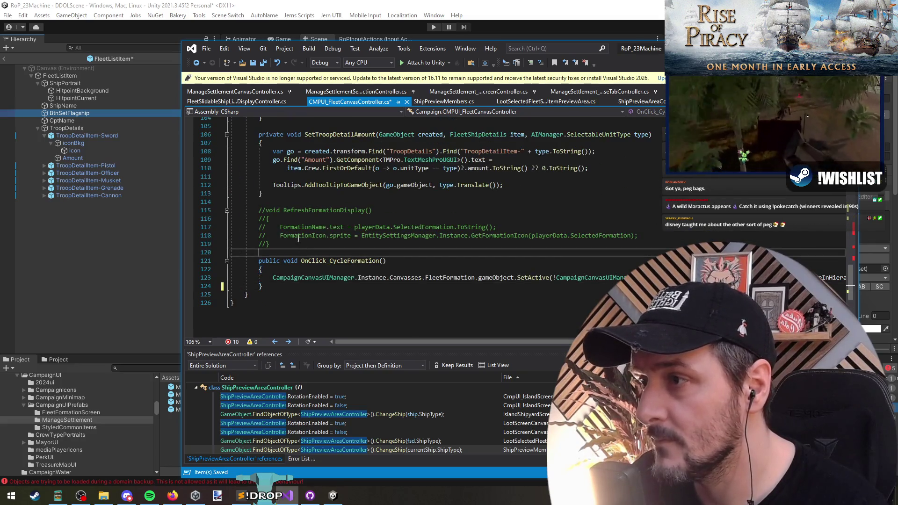
drag(298, 252, 290, 206)
key(Delete)
scroll(325, 275, up, 5)
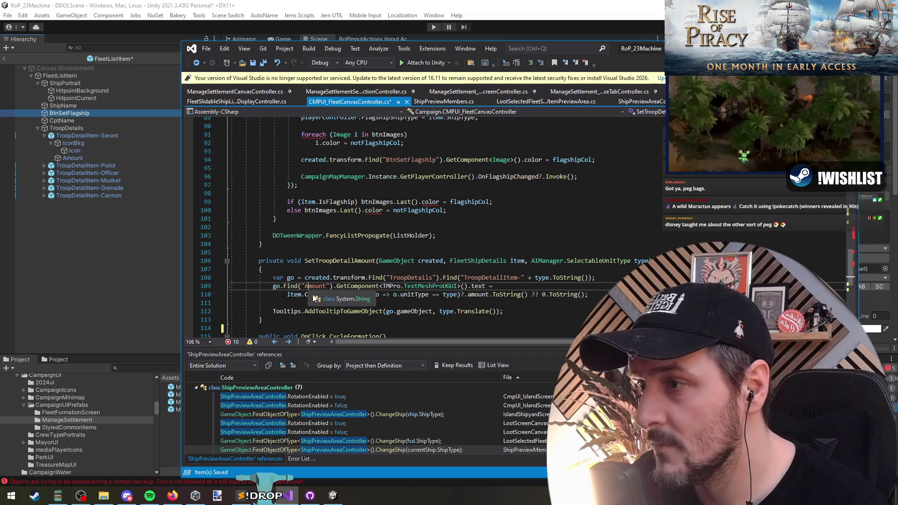
Cut the SetTroopDetailAmount method and switch to FleetSlidableShipListItemDisplayController.cs.
drag(332, 257, 334, 321)
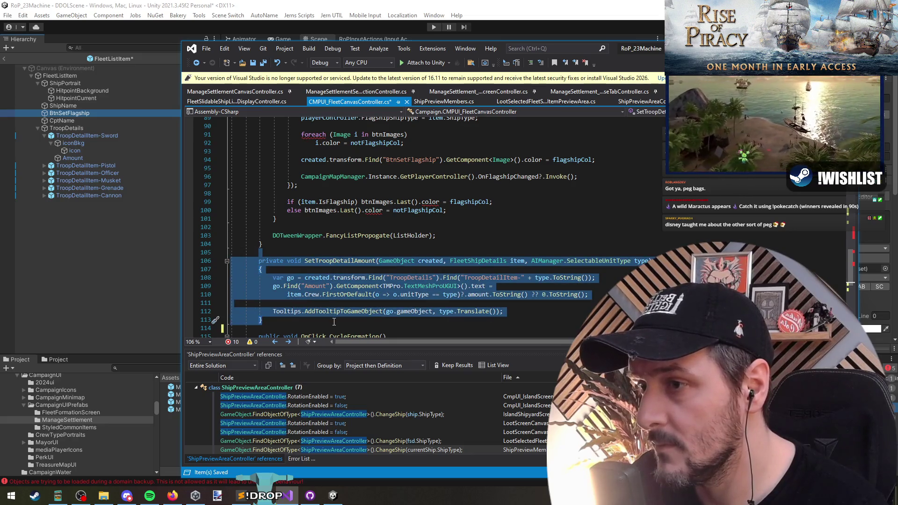
click(341, 327)
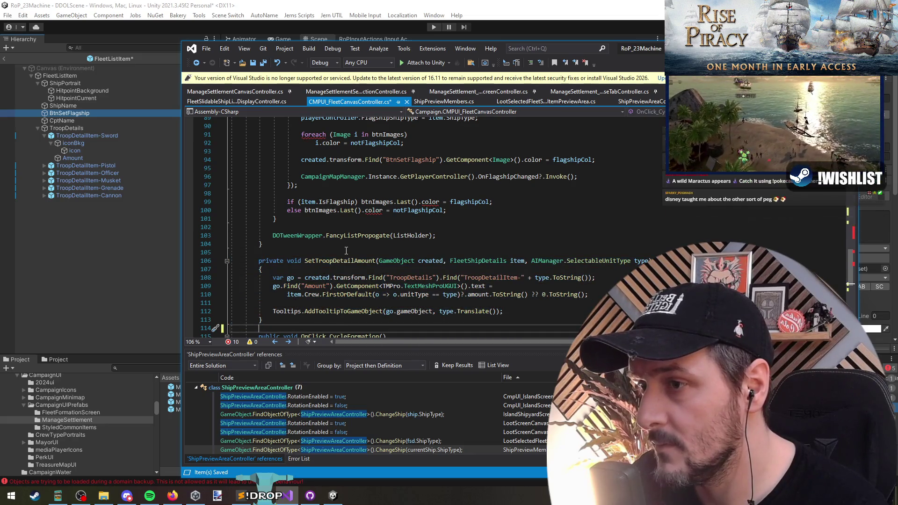
drag(341, 323, 348, 255)
key(ctrl+x)
key(ctrl+Tab)
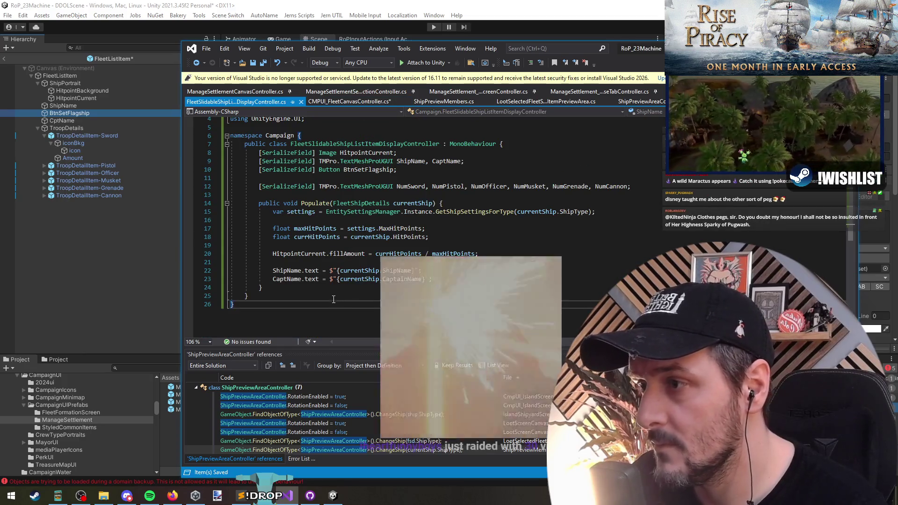
Paste the SetTroopDetailAmount method below Populate in the display controller class.
click(298, 288)
key(Return)
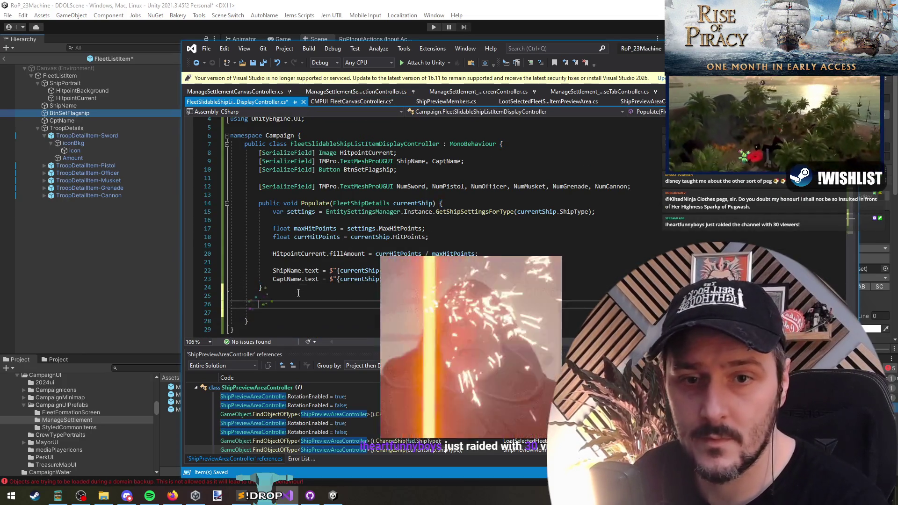
key(ctrl+v)
key(ctrl+Tab)
Delete the old per-item setup block from the fleet loop, then restore it with undo.
scroll(339, 227, up, 14)
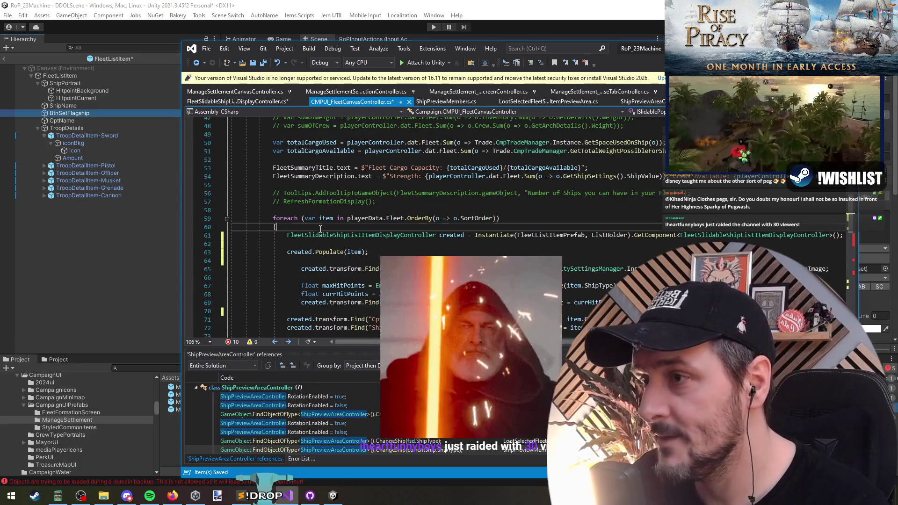
scroll(301, 244, down, 3)
scroll(490, 239, down, 10)
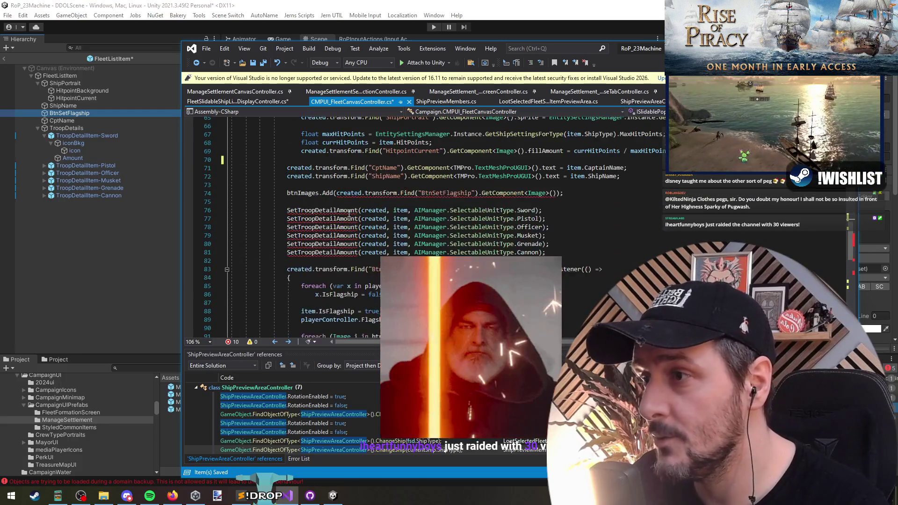
shift+click(491, 239)
scroll(491, 239, up, 13)
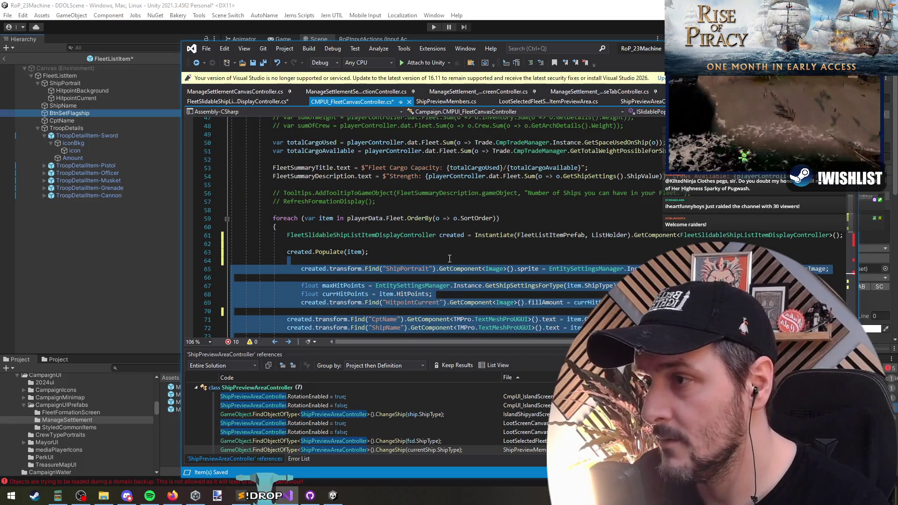
key(Delete)
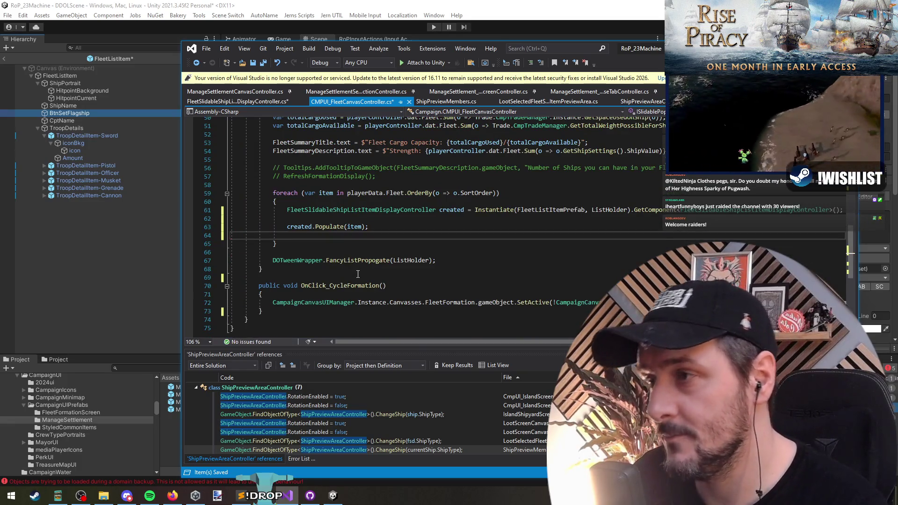
key(BackSpace)
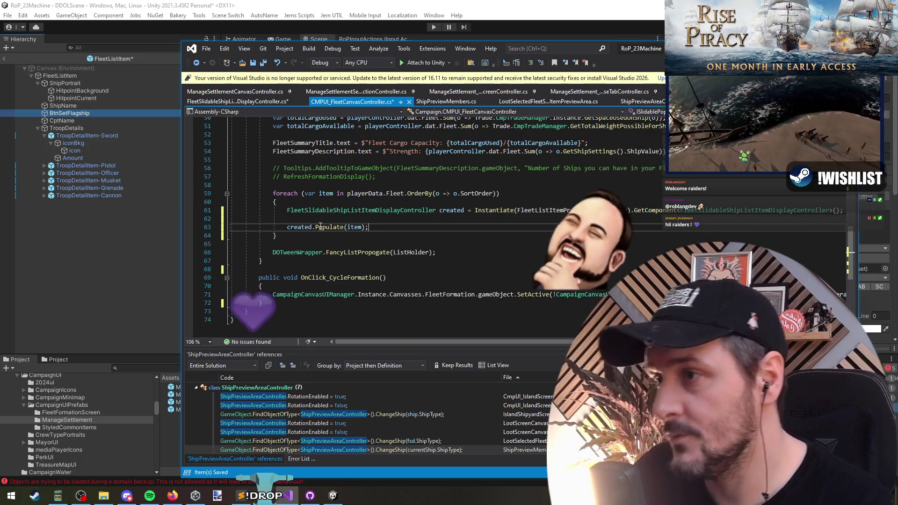
key(Home)
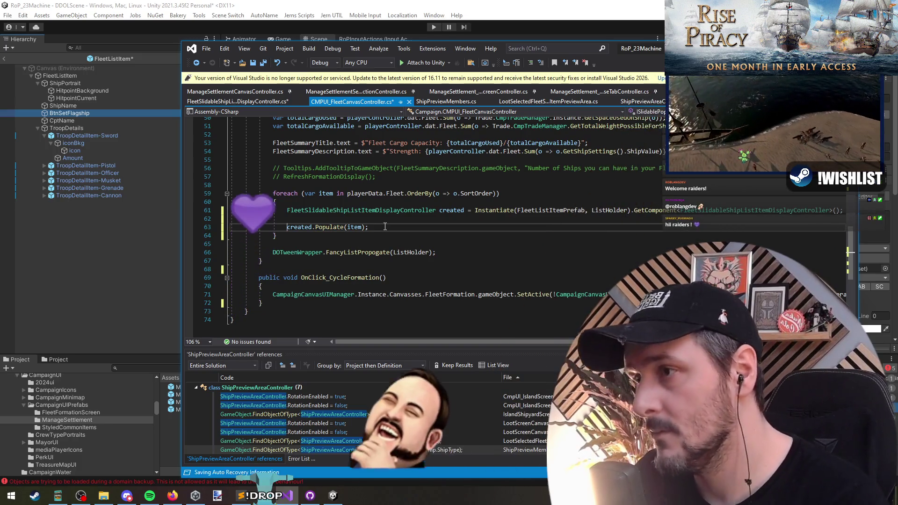
key(ctrl+z)
key(ctrl+z)
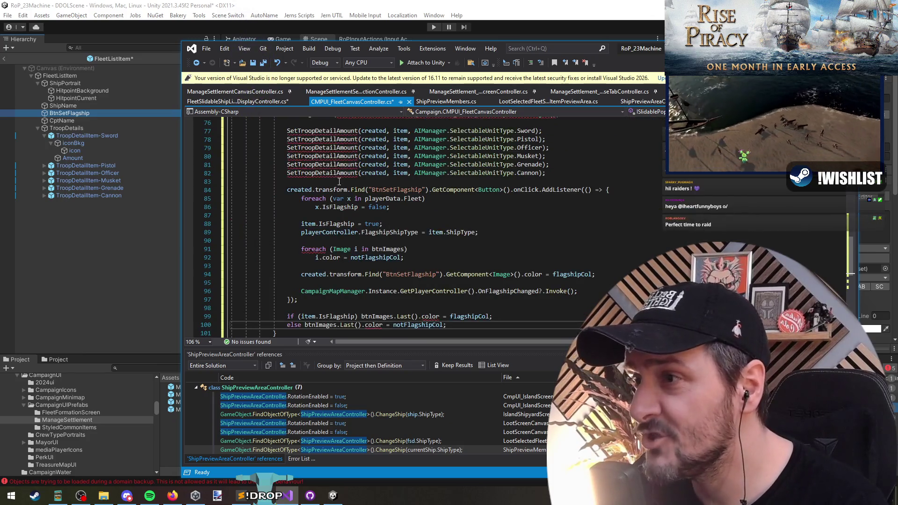
Comment out the flagship button listener code on lines 98–100.
click(323, 306)
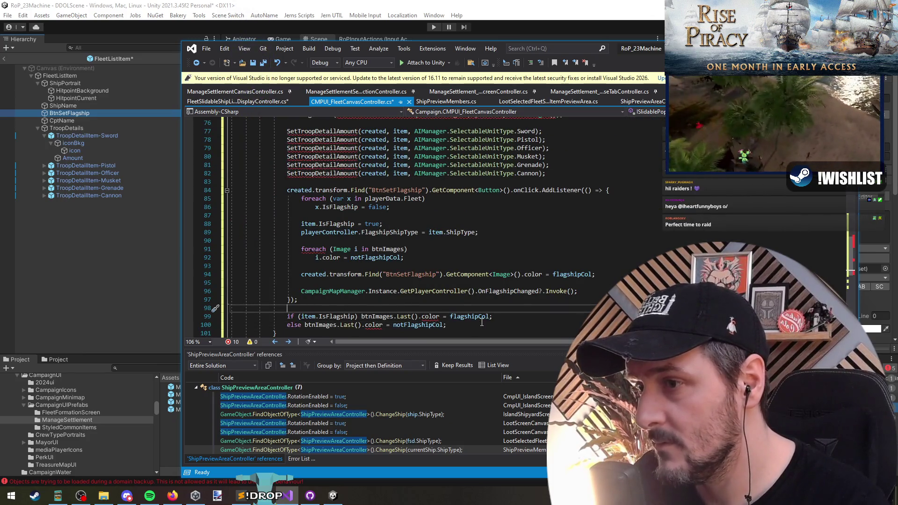
mouse_move(482, 322)
mouse_down()
mouse_move(340, 306)
mouse_move(273, 215)
mouse_up()
scroll(304, 262, up, 1)
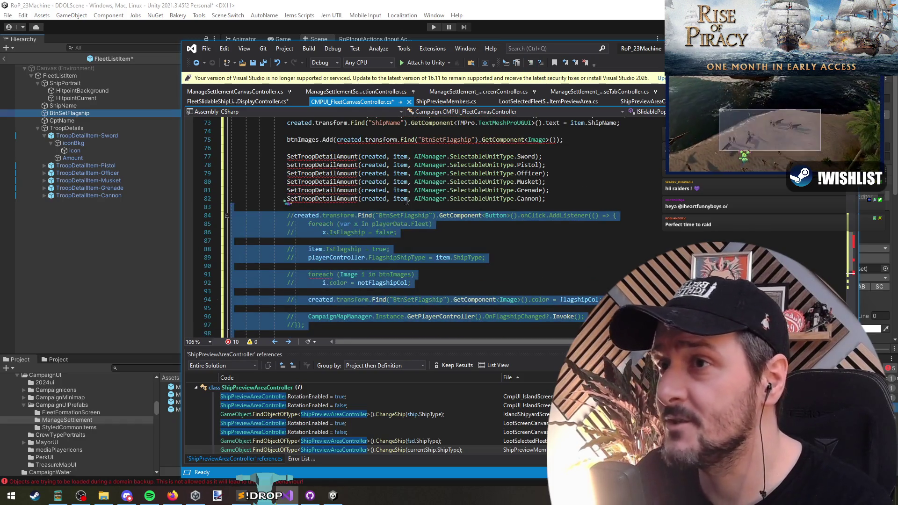
click(529, 63)
Remove the item setup lines from line 65 and jump to the Populate definition.
scroll(333, 251, up, 5)
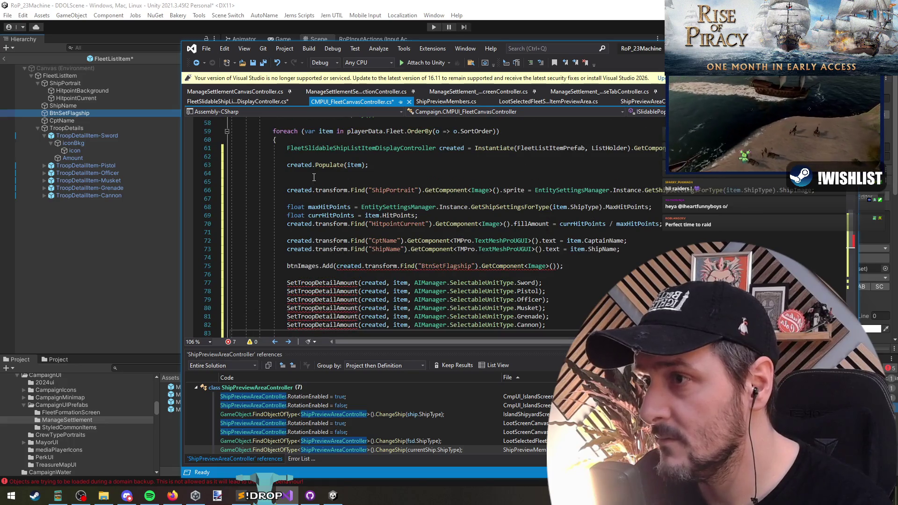
shift+click(319, 182)
key(Delete)
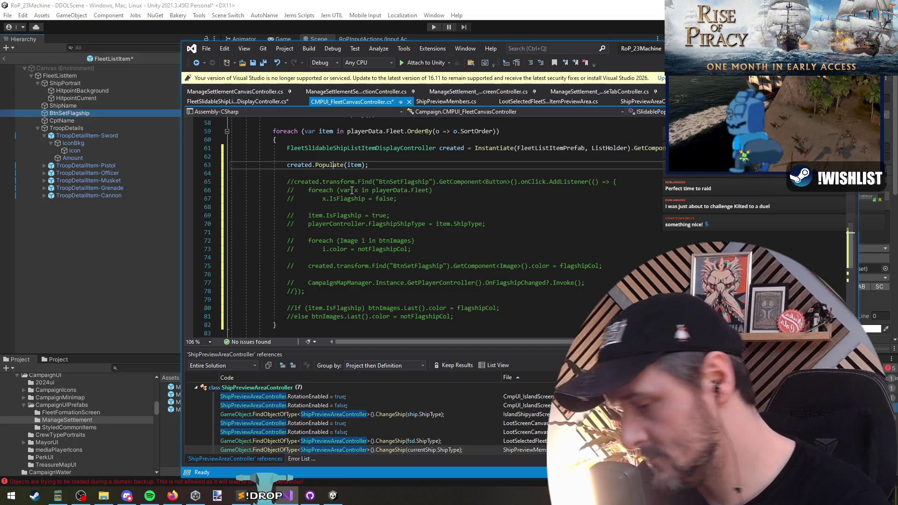
key(F12)
click(453, 297)
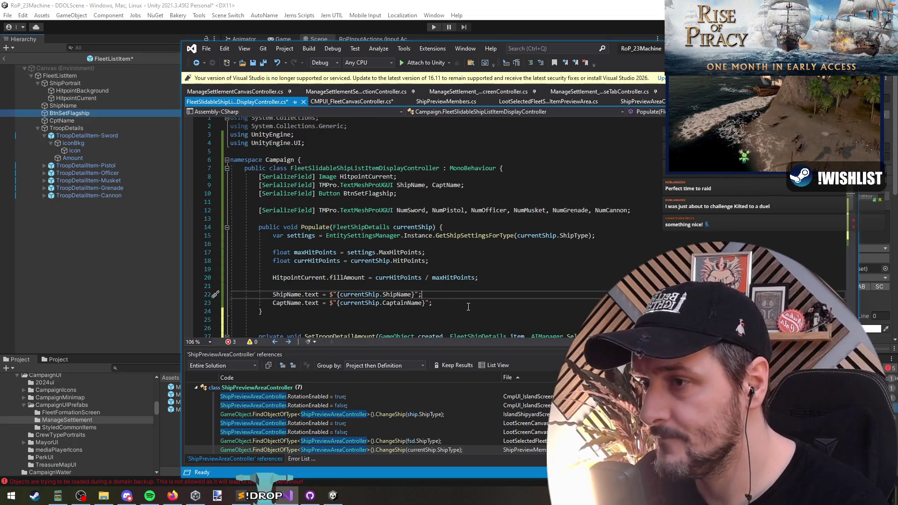
Paste the portrait, hit point, name, flagship and troop setup code below the CaptName assignment.
click(468, 306)
key(Return)
key(Return)
key(Return)
key(ctrl+v)
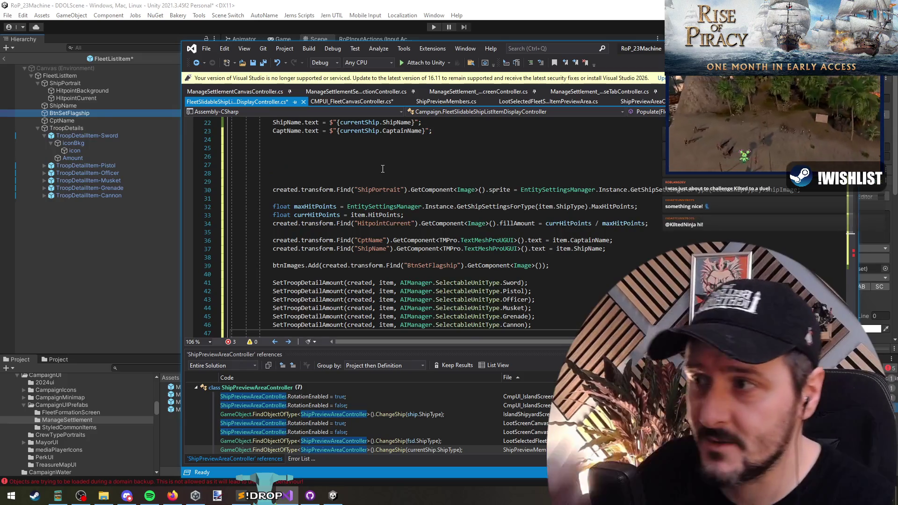
click(382, 168)
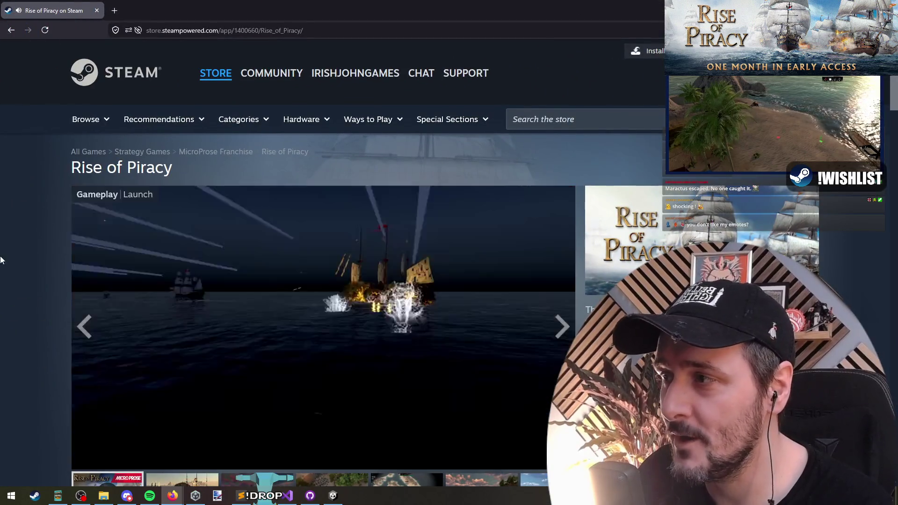
middle_click(9, 281)
click(9, 292)
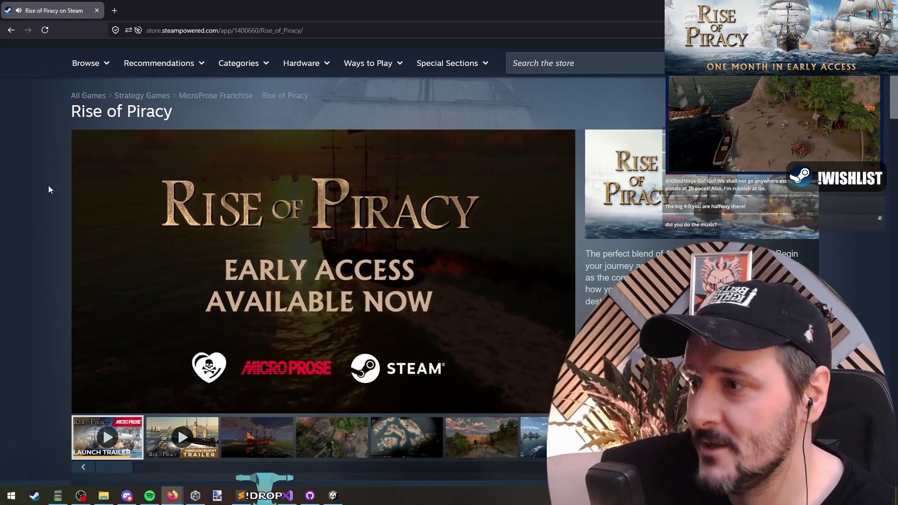
scroll(43, 166, down, 2)
scroll(43, 168, down, 10)
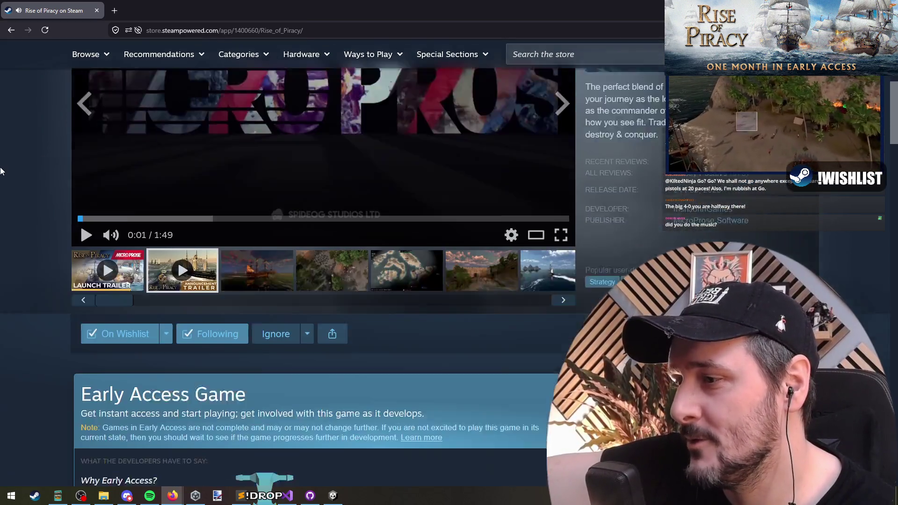
scroll(13, 178, up, 2)
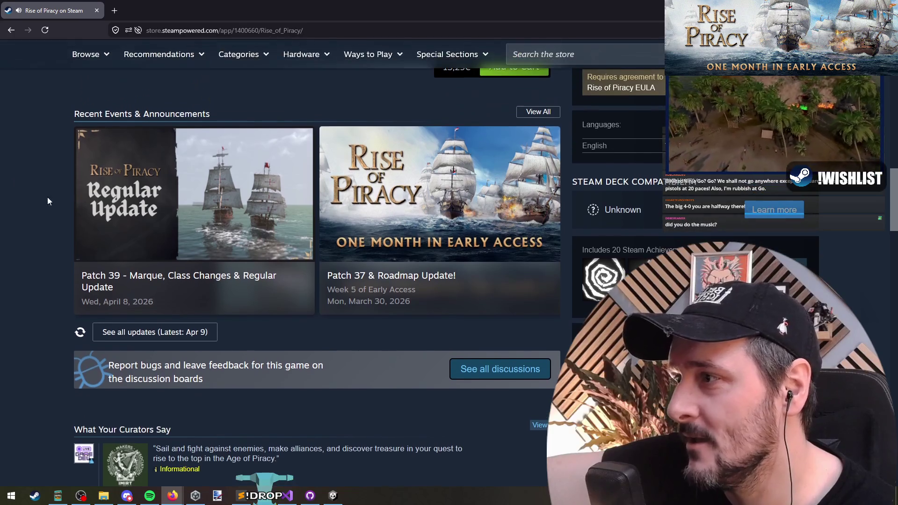
click(182, 200)
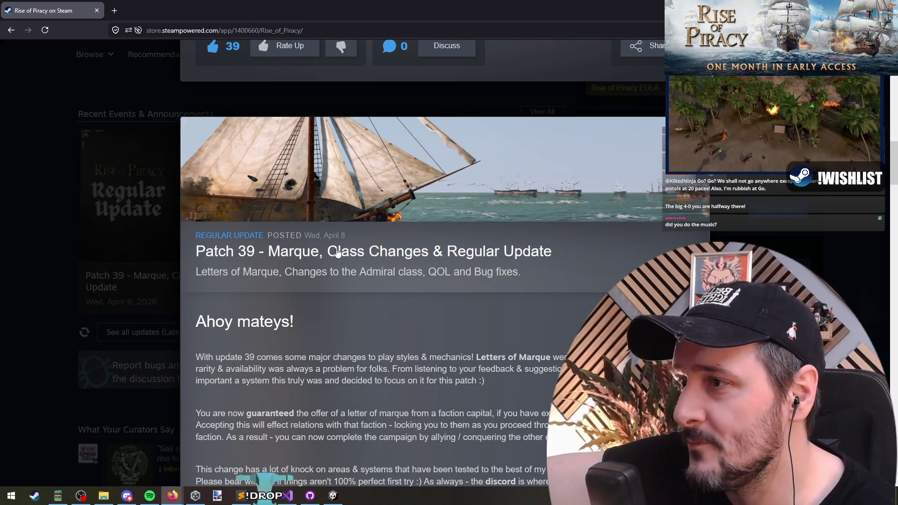
drag(552, 252, 260, 238)
click(424, 298)
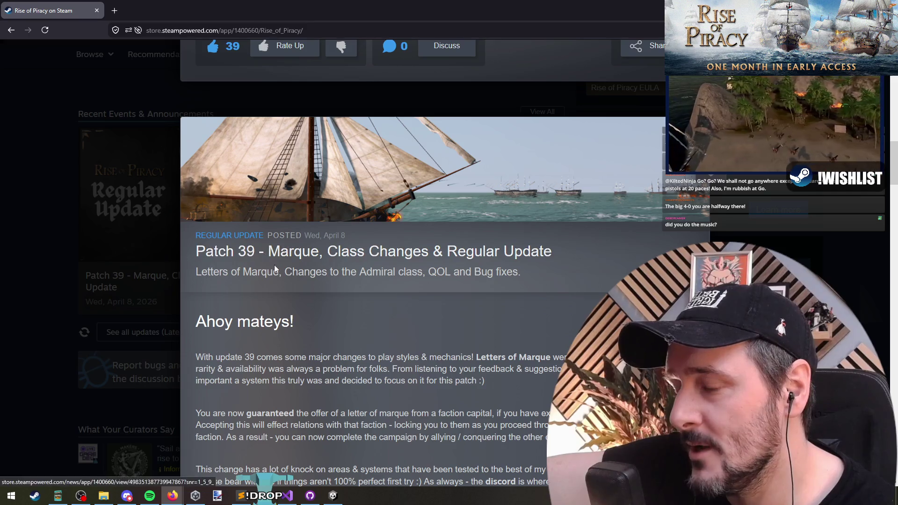
drag(260, 272, 436, 271)
click(504, 271)
drag(519, 272, 196, 251)
click(348, 296)
scroll(293, 254, down, 9)
scroll(292, 252, down, 8)
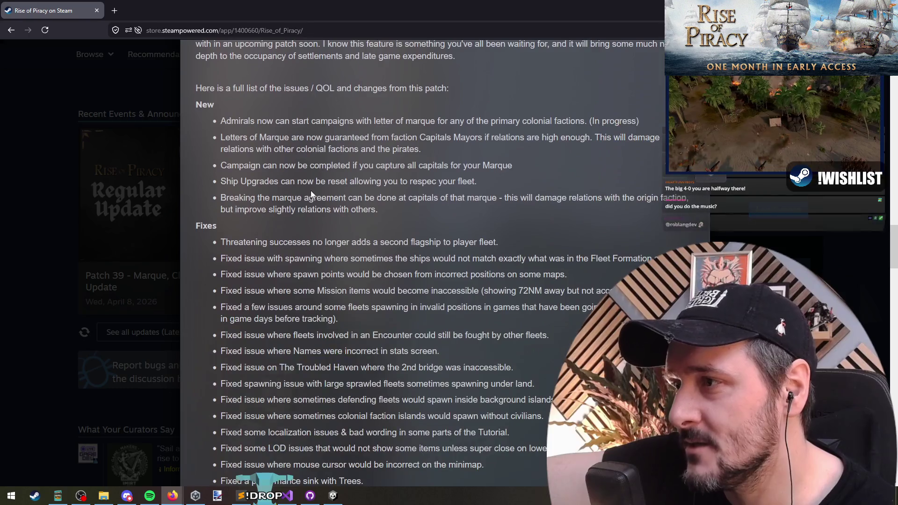
scroll(232, 121, up, 1)
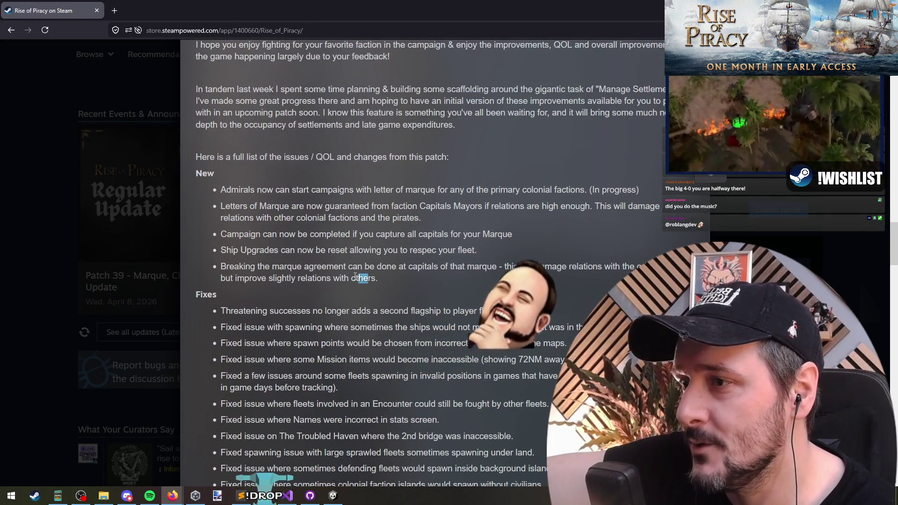
drag(378, 278, 239, 183)
click(241, 191)
double_click(241, 190)
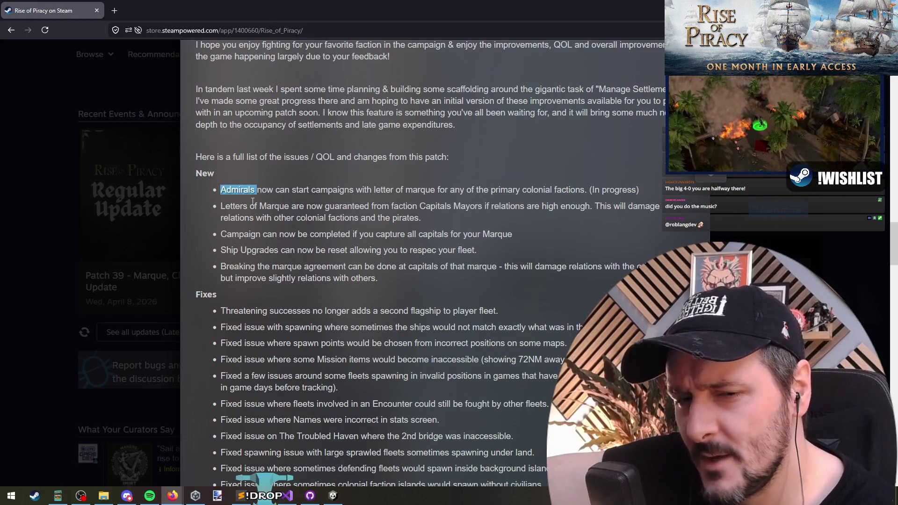
click(238, 189)
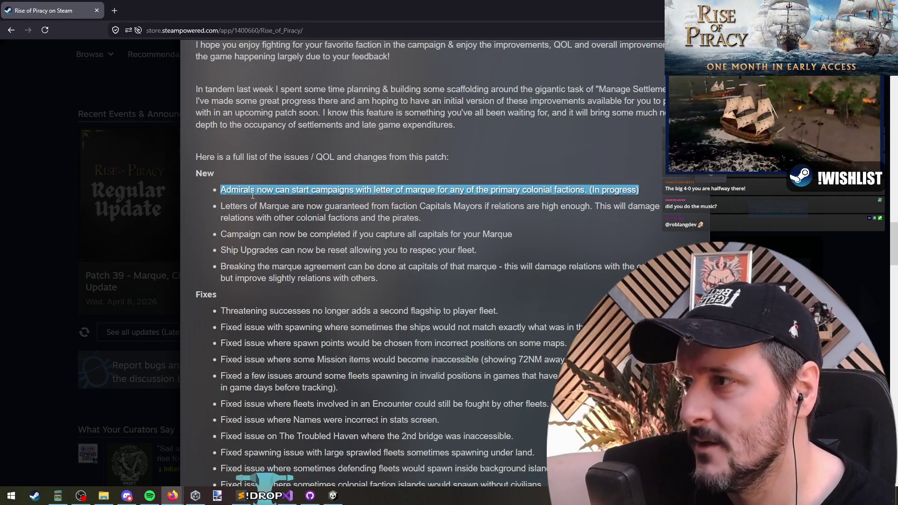
click(235, 189)
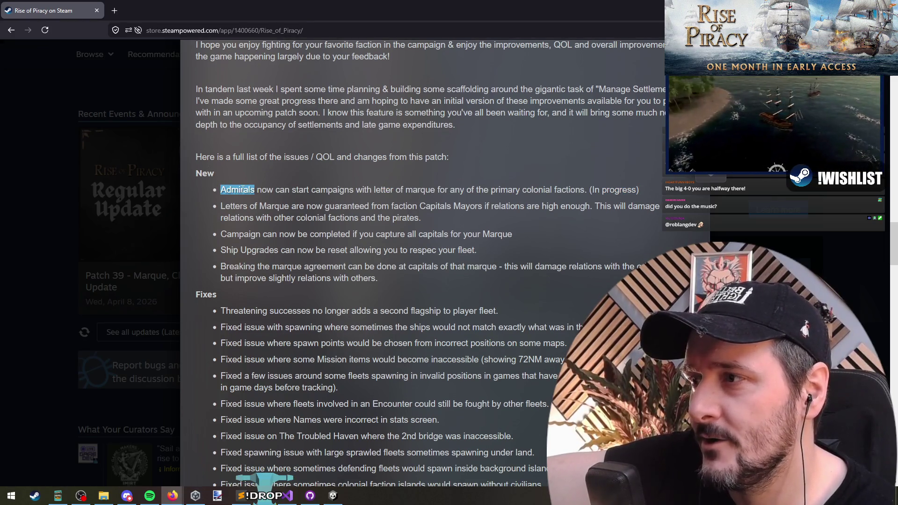
click(47, 182)
scroll(48, 145, up, 10)
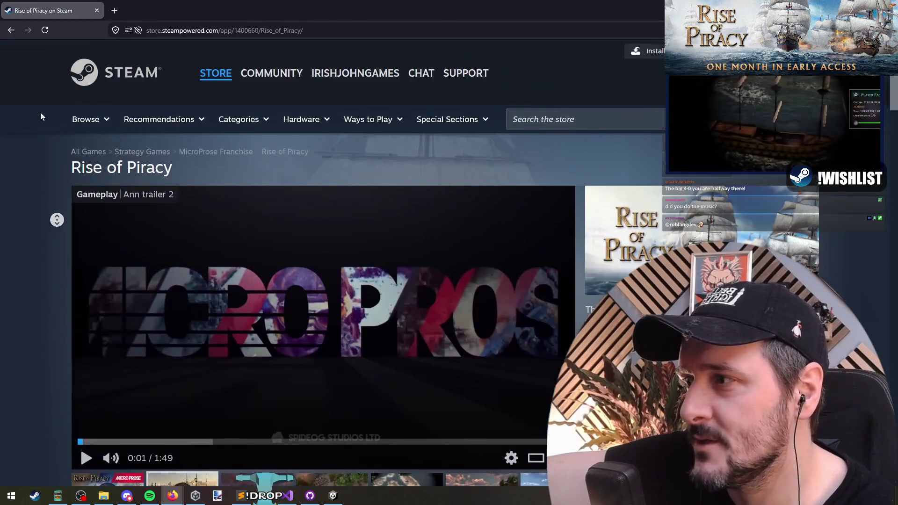
scroll(41, 209, down, 3)
scroll(41, 209, up, 2)
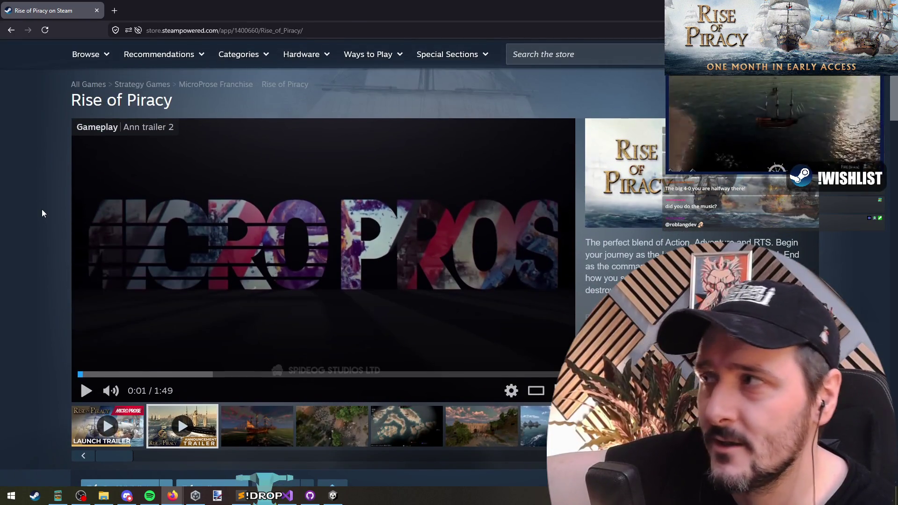
Deselect TroopDetailItem-Cannon in Unity, then return to Populate in Visual Studio at line 28.
key(alt+Tab)
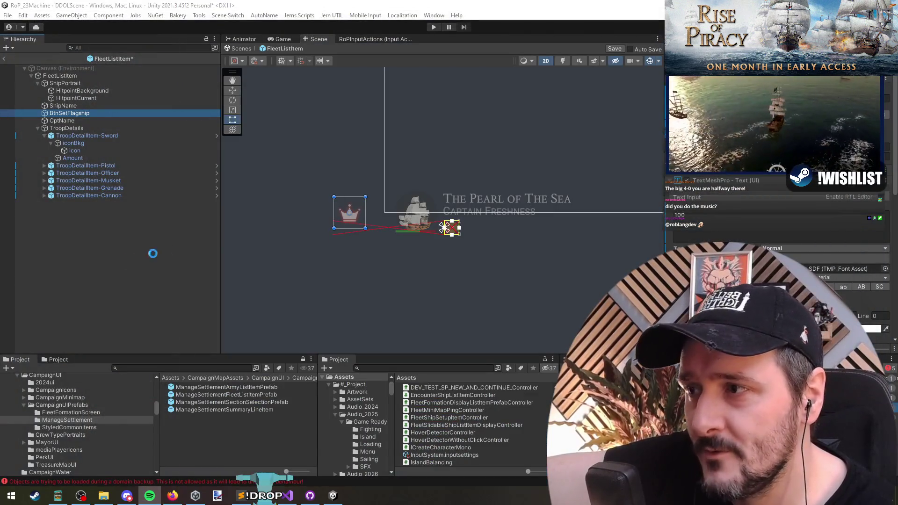
click(462, 278)
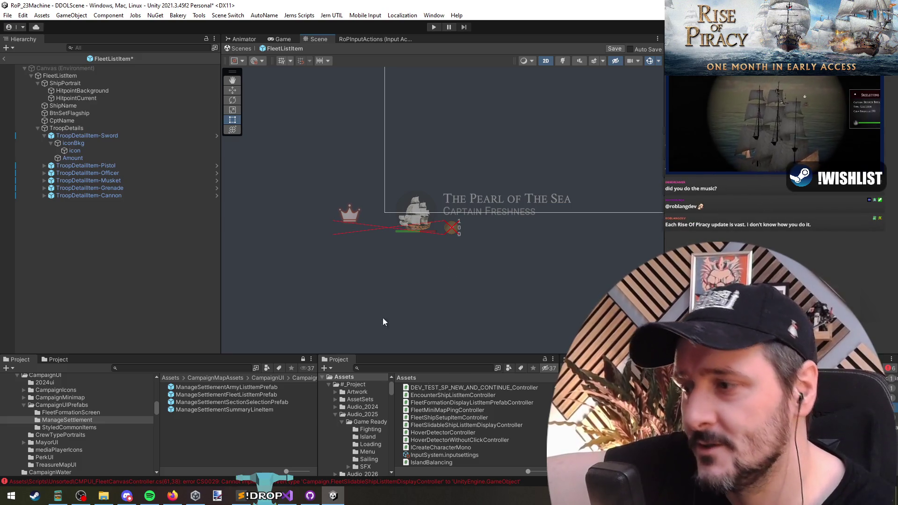
click(287, 495)
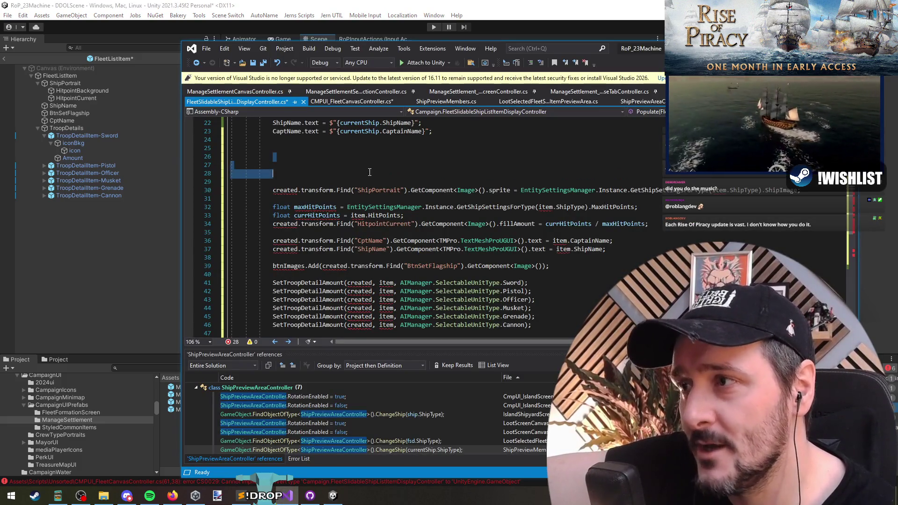
key(shift+Up)
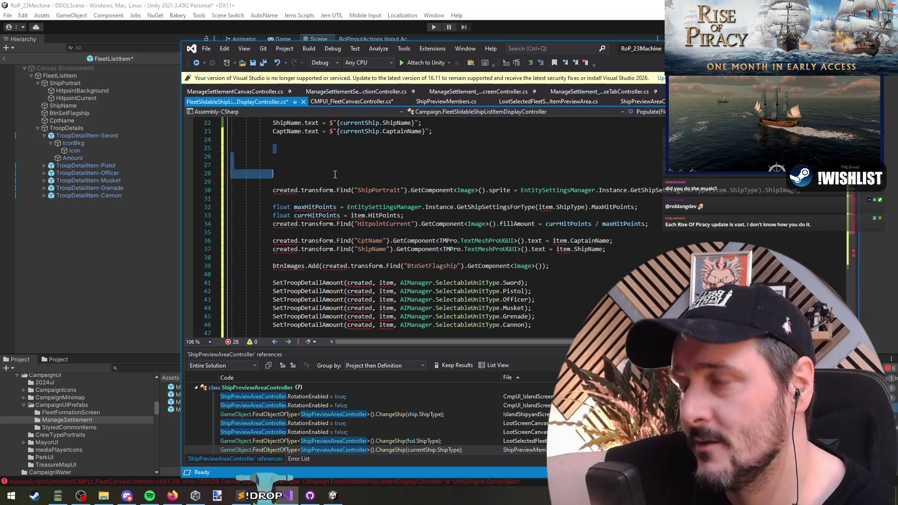
key(shift+Down)
key(shift+Down)
key(shift+Down)
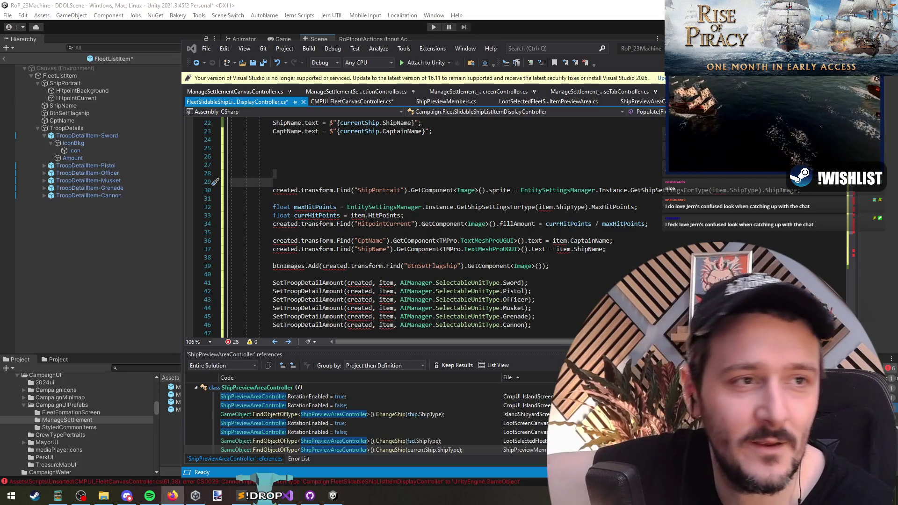
Watch the Stop and Smell the Flowers announcement trailer full screen from start to finish.
click(173, 496)
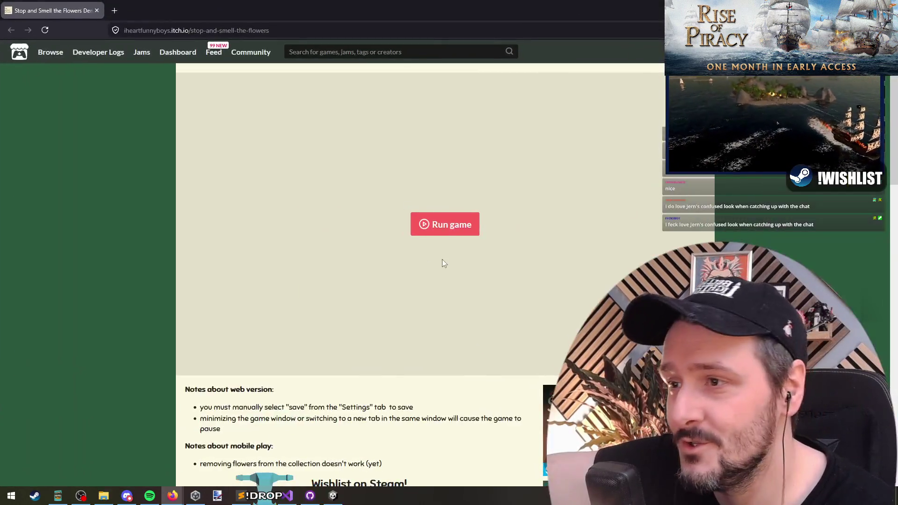
scroll(580, 304, down, 2)
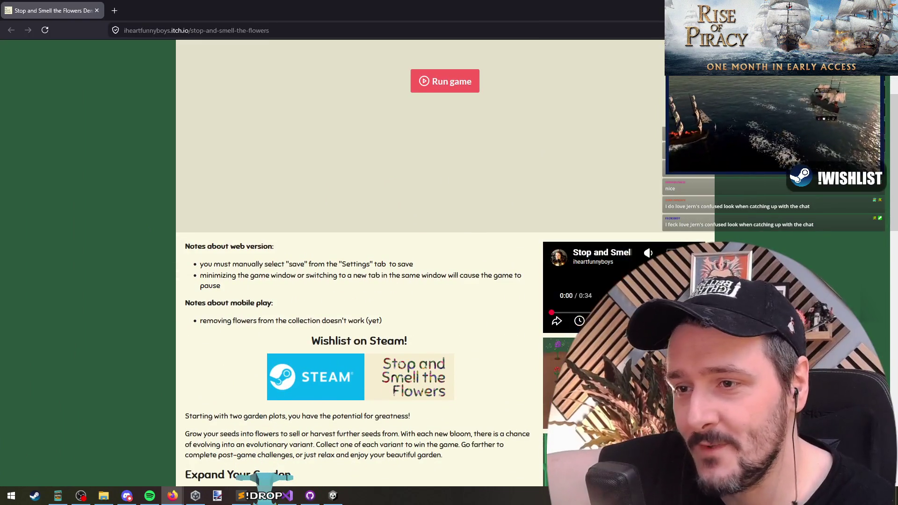
double_click(607, 290)
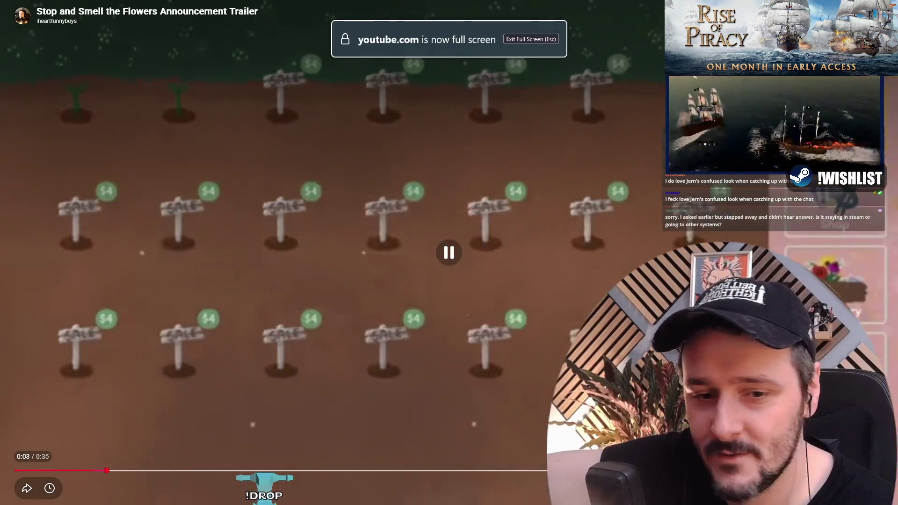
click(23, 472)
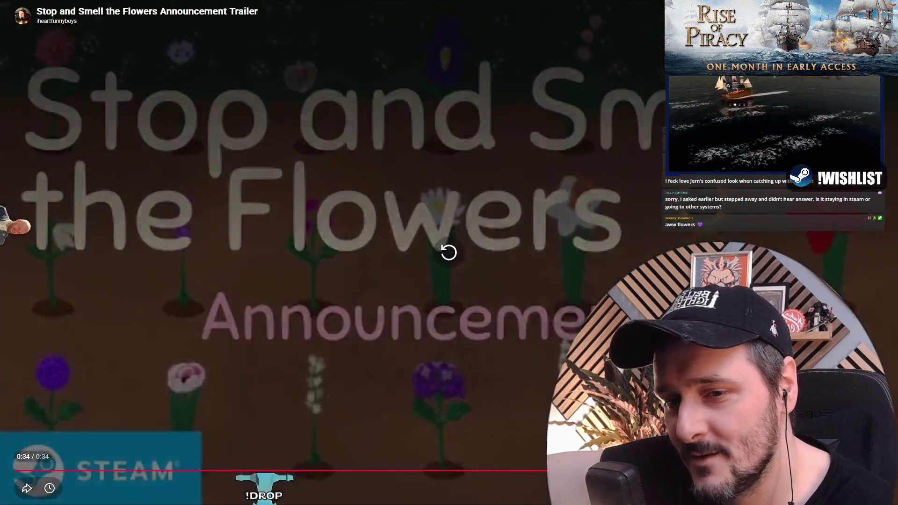
key(Escape)
Skim the page comments, then launch the embedded Stop and Smell the Flowers web game.
scroll(332, 239, down, 6)
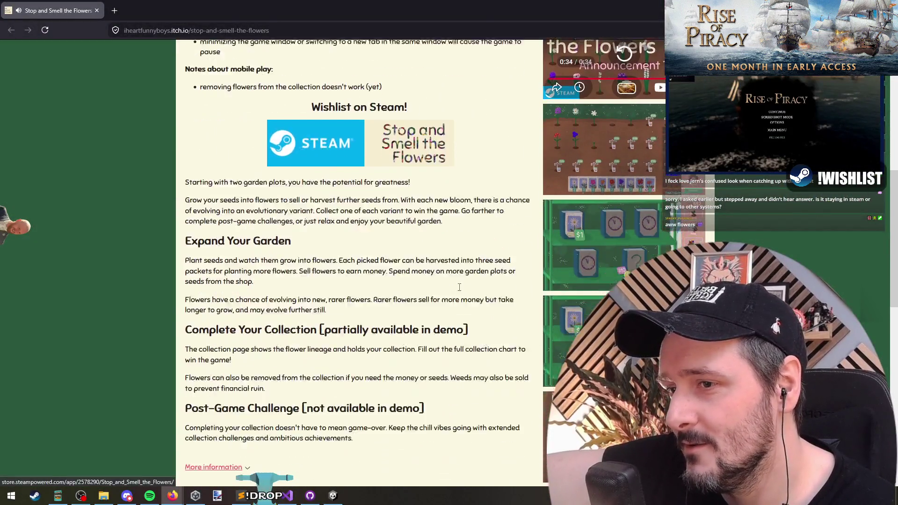
scroll(619, 267, down, 5)
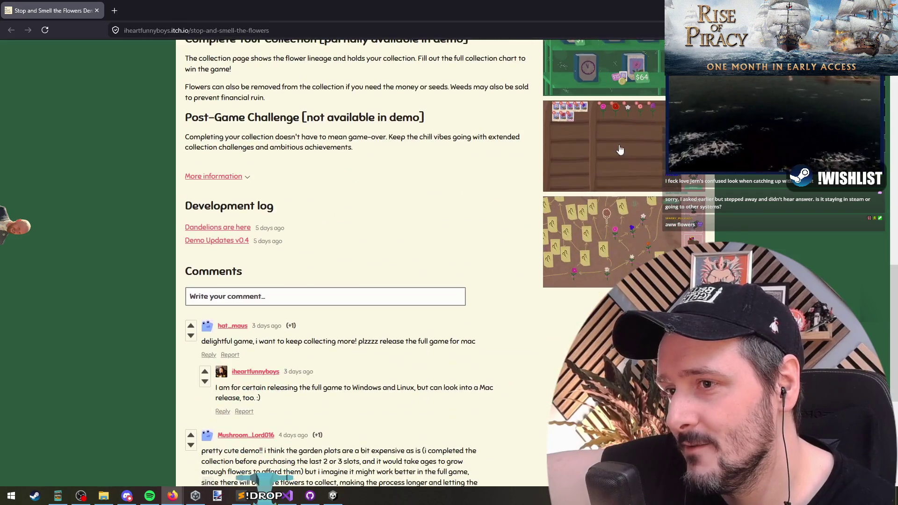
scroll(620, 264, down, 3)
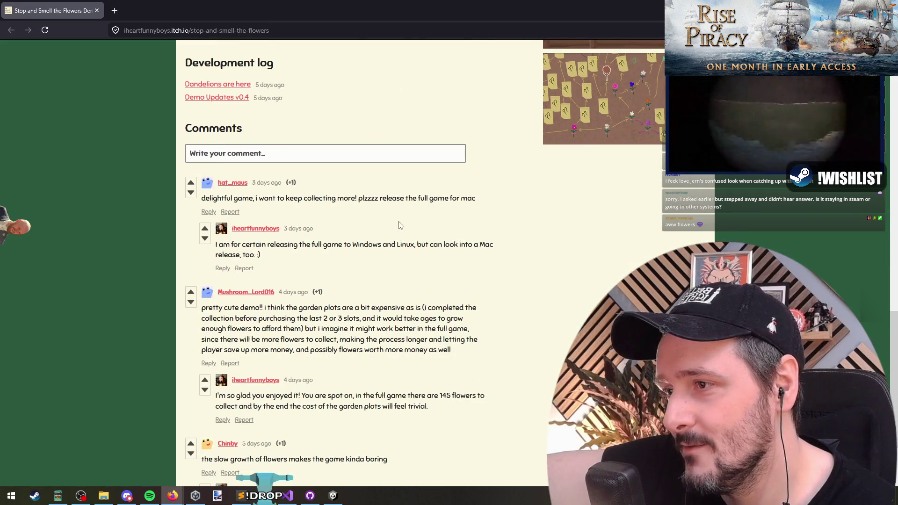
scroll(392, 215, up, 15)
click(456, 232)
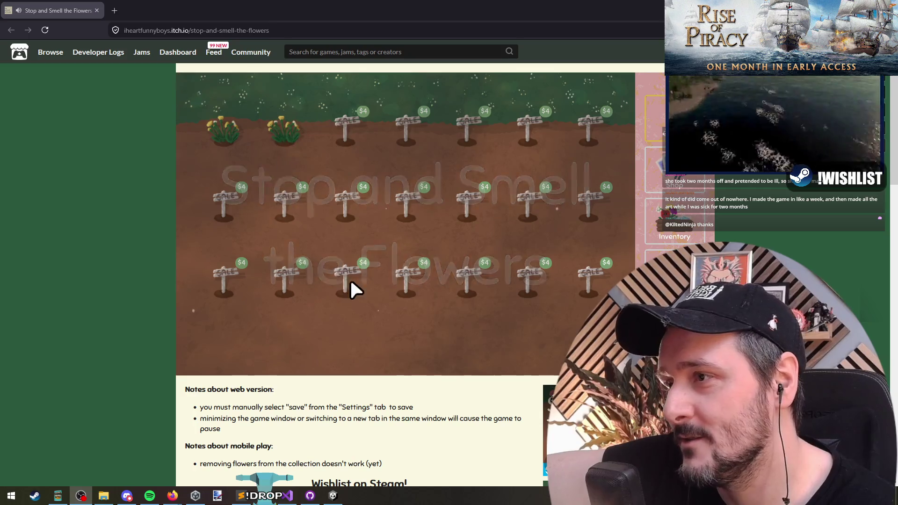
Harvest the dandelions in the second plot and the top-left plot.
click(279, 138)
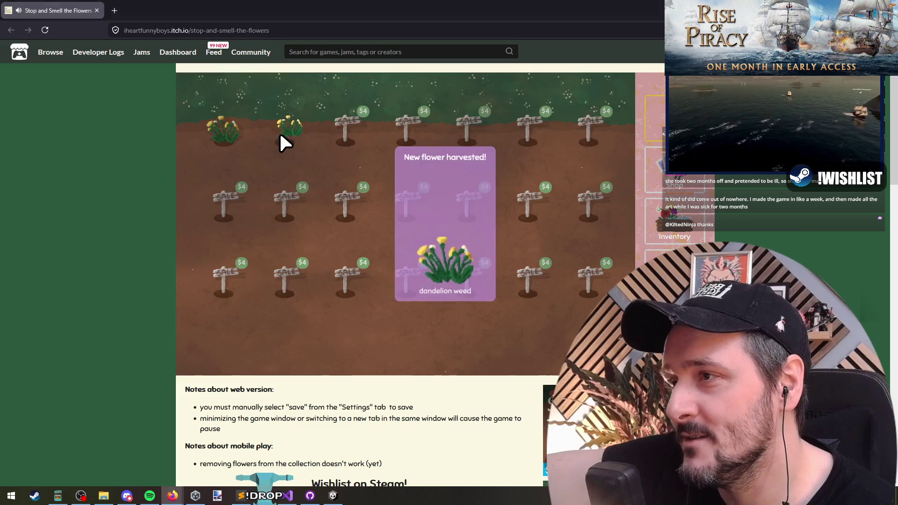
click(457, 338)
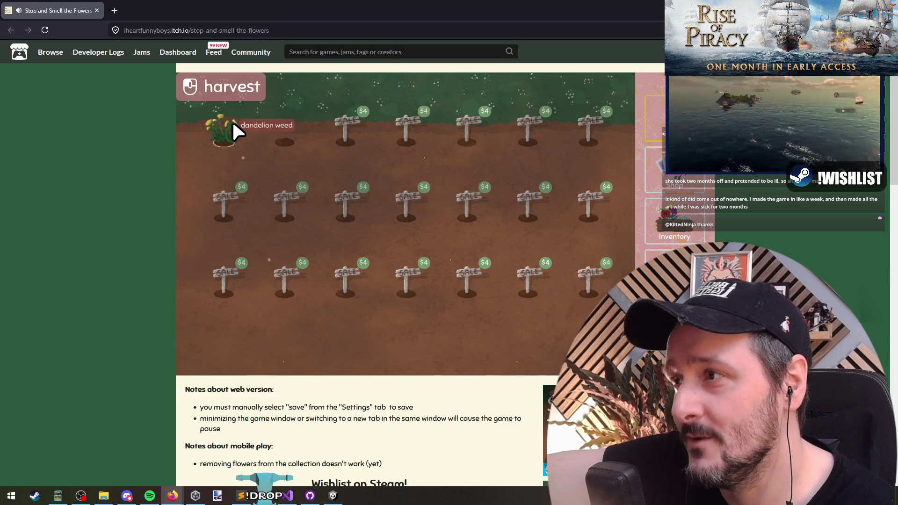
click(220, 132)
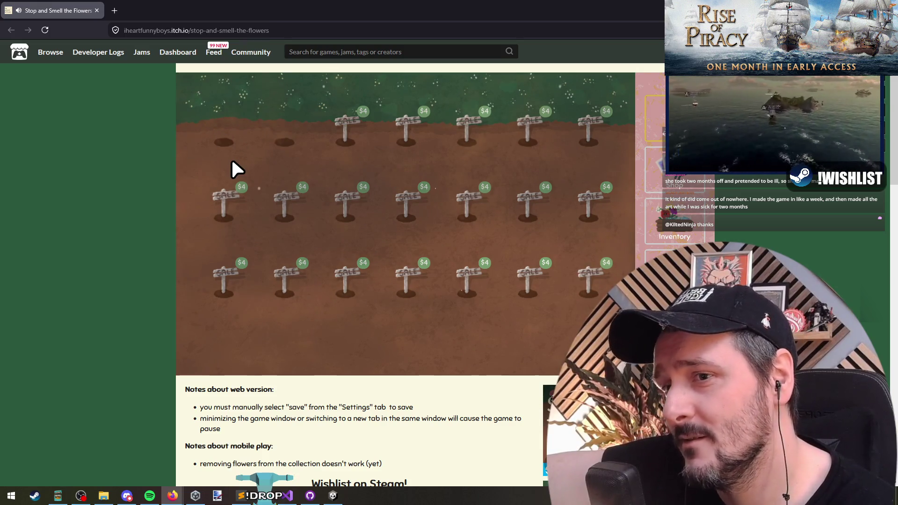
Turn one harvested dandelion into seed packets via the inventory shelves.
click(657, 169)
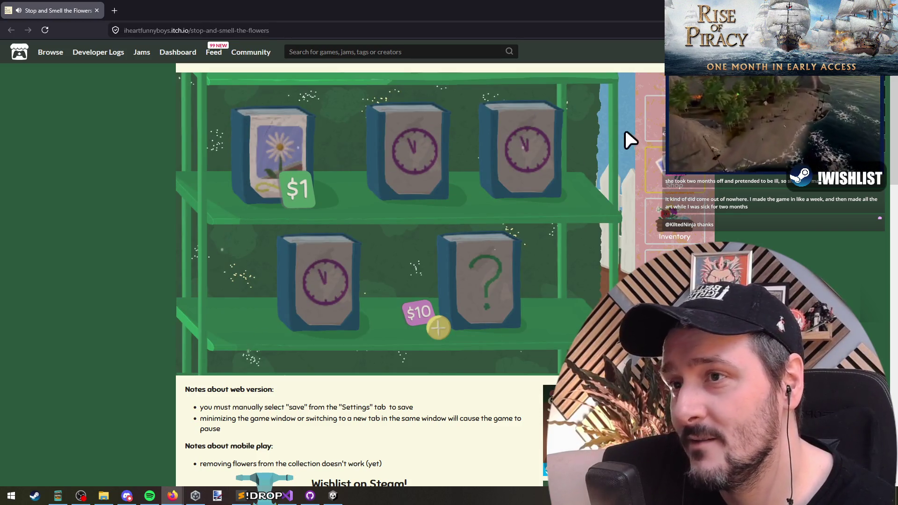
click(654, 105)
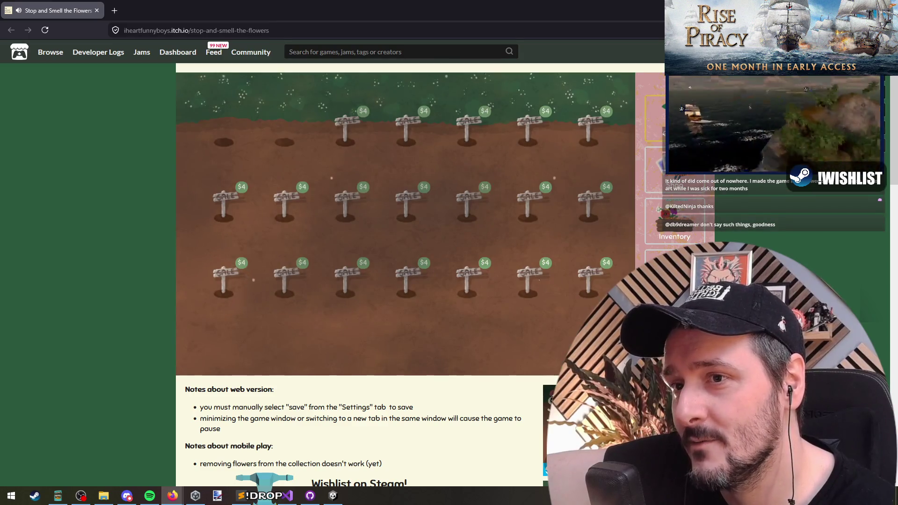
click(677, 229)
mouse_move(374, 115)
mouse_down()
mouse_move(394, 113)
mouse_move(262, 229)
mouse_move(258, 222)
mouse_up()
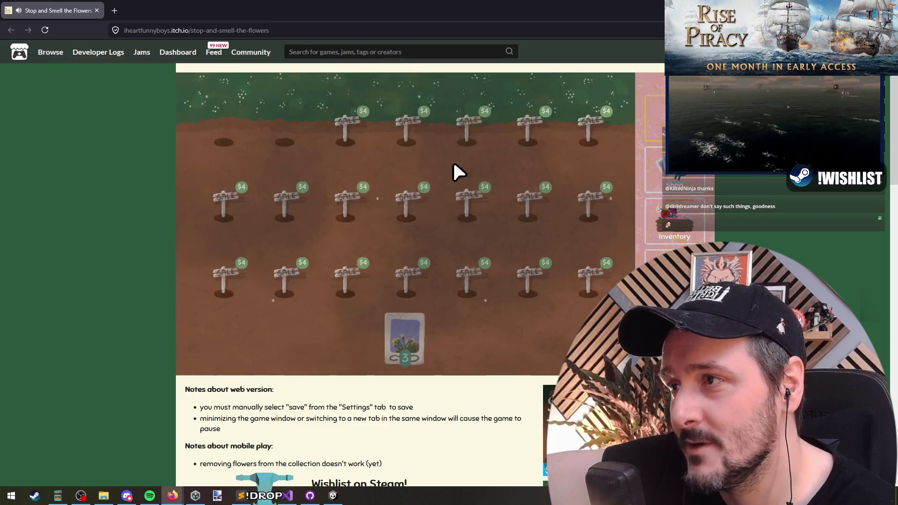
click(654, 117)
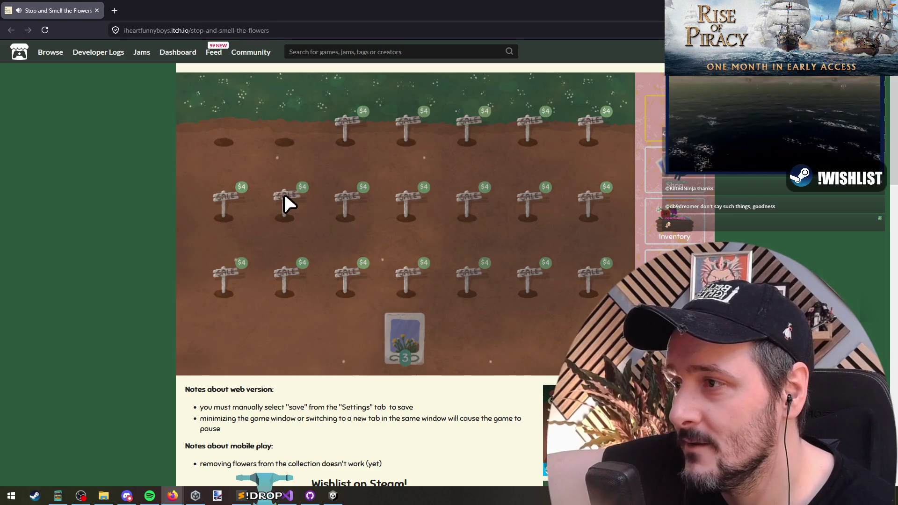
click(676, 233)
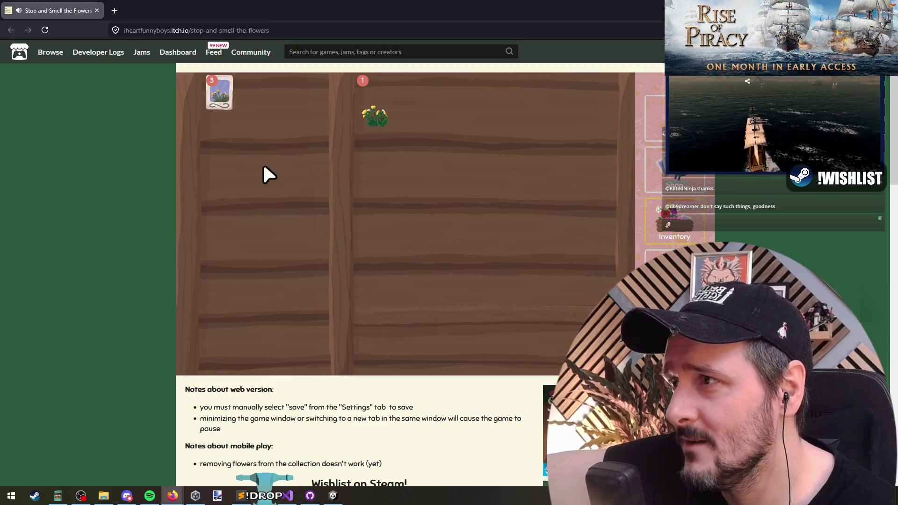
Open the flower collection chart and look through the achievements list.
click(673, 271)
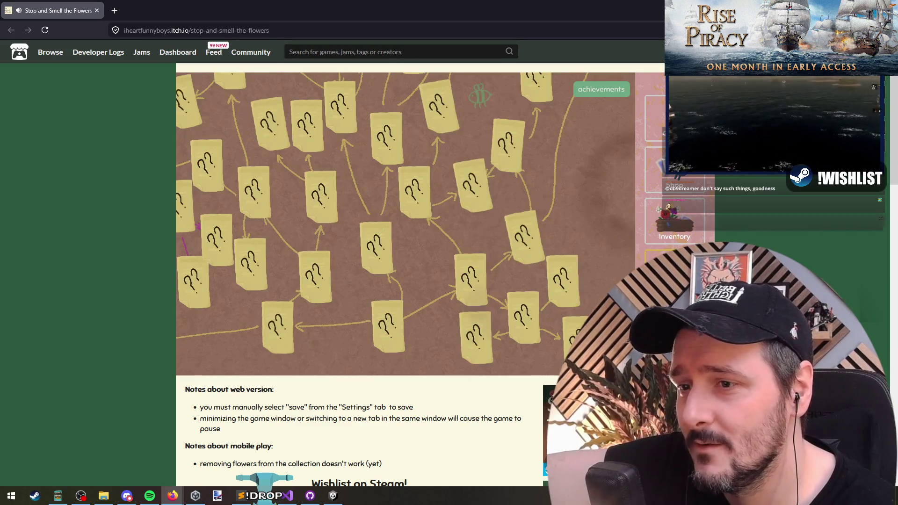
click(595, 92)
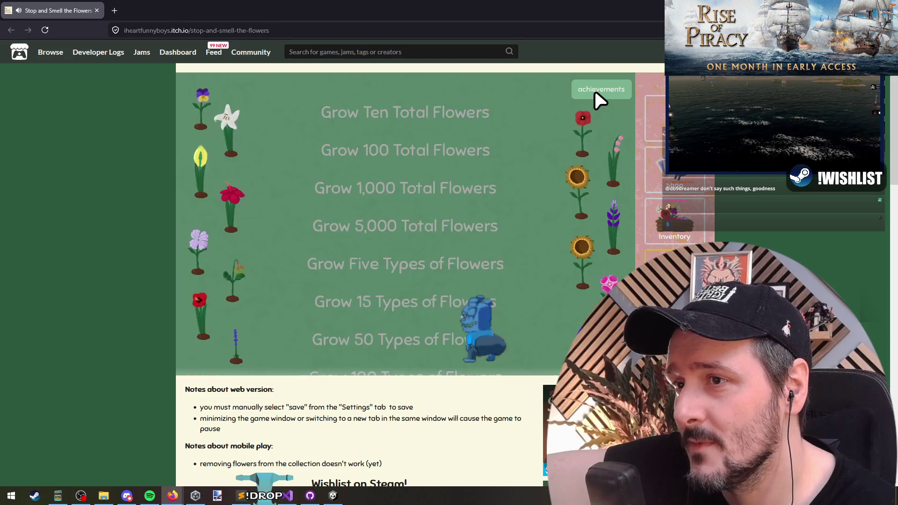
scroll(470, 296, down, 5)
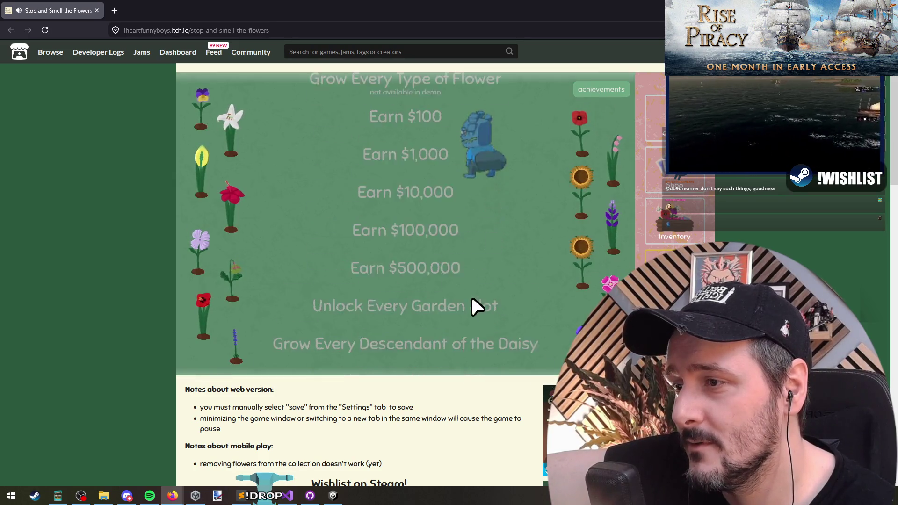
scroll(470, 306, down, 5)
click(597, 90)
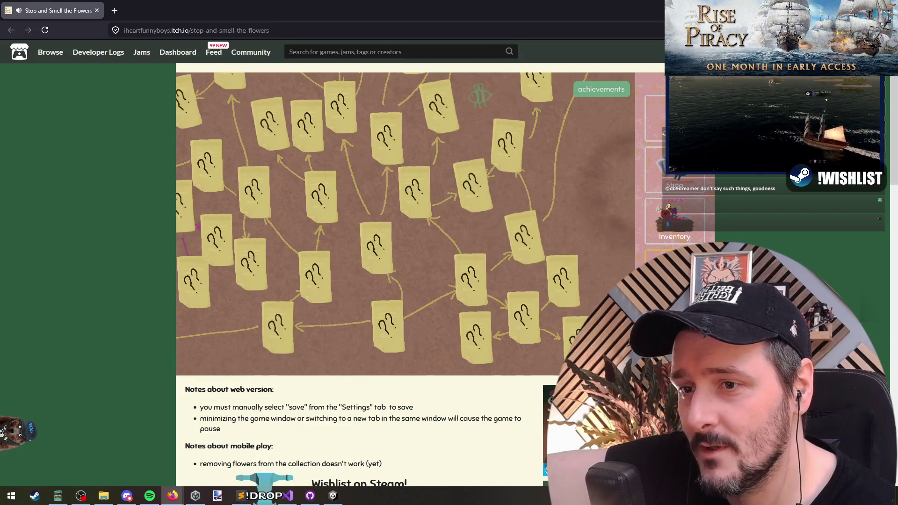
Set the music volume slider to maximum in the game's settings.
key(Escape)
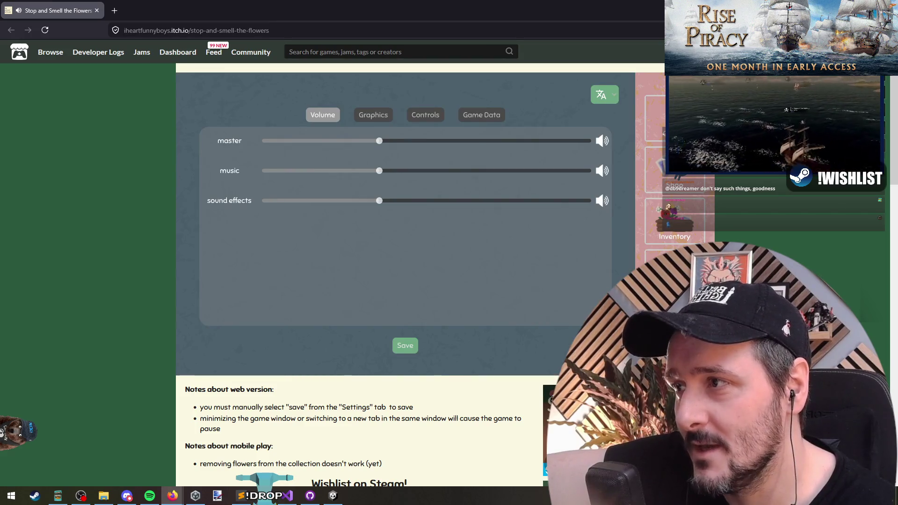
drag(374, 162, 499, 175)
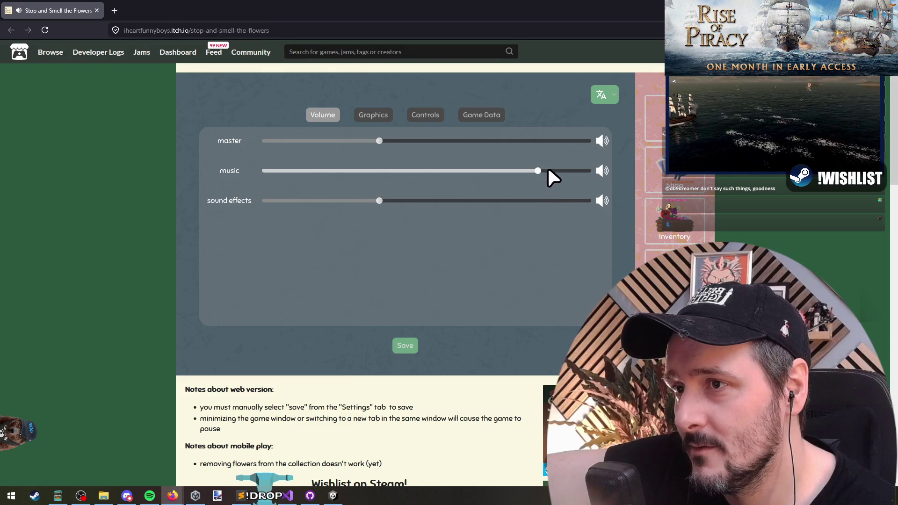
drag(597, 173, 380, 172)
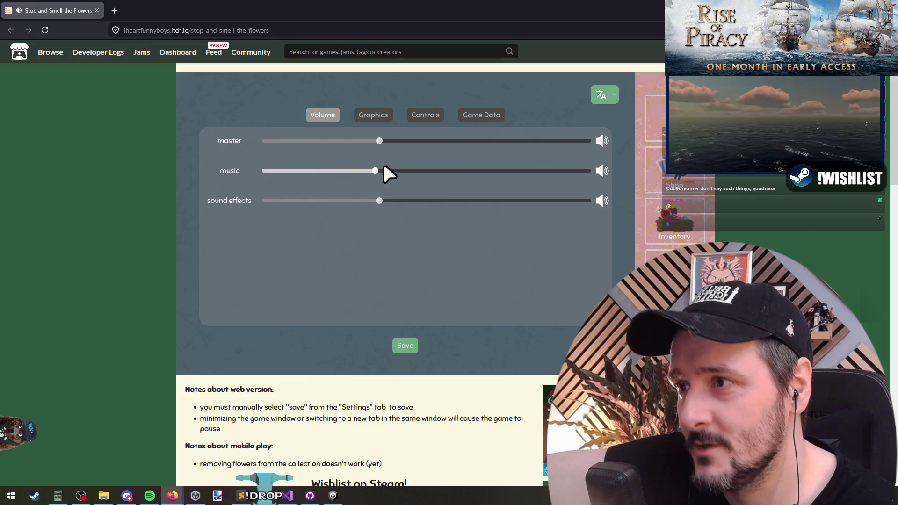
drag(383, 170, 295, 175)
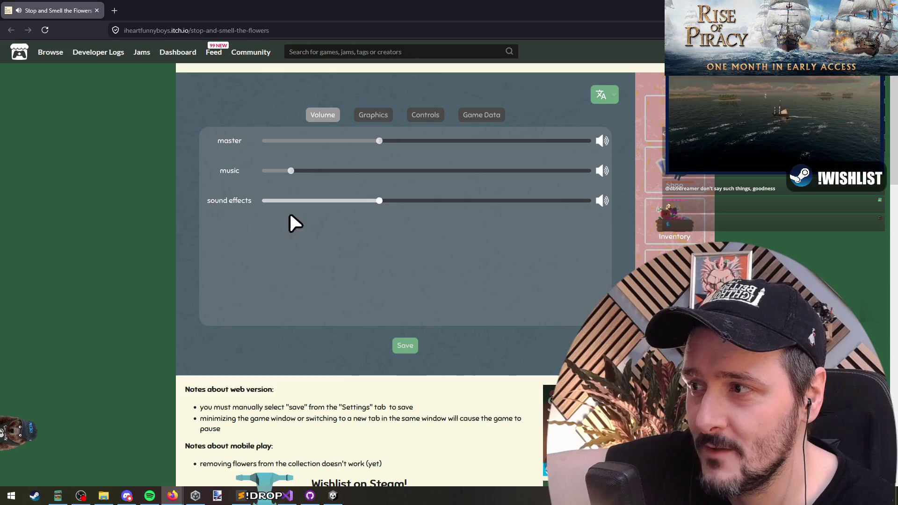
drag(290, 172, 508, 174)
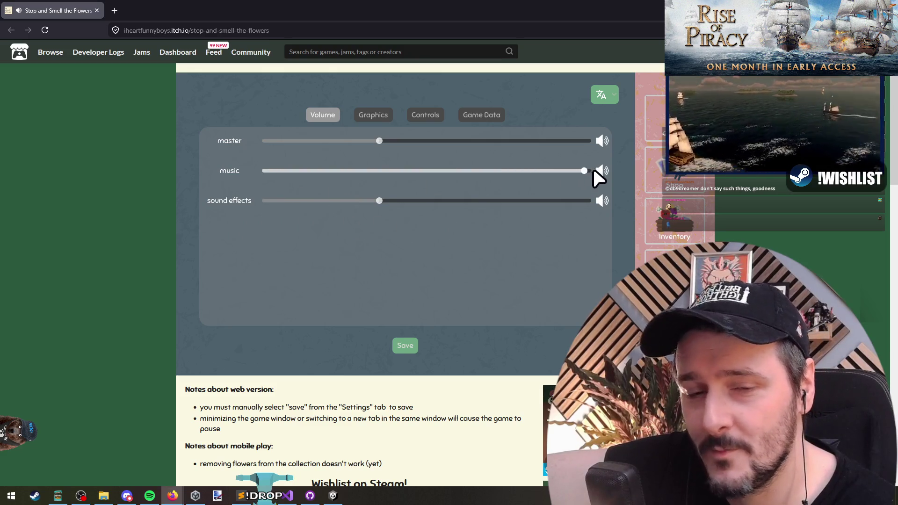
drag(593, 170, 597, 171)
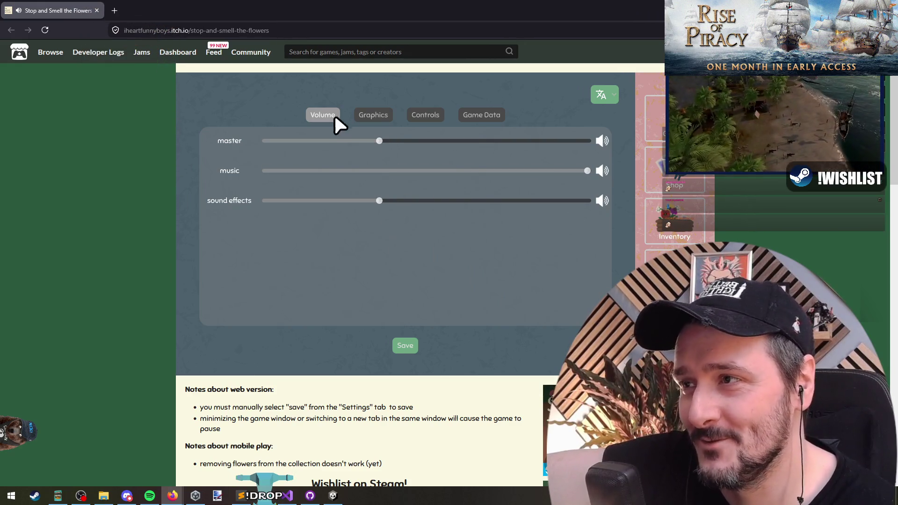
Browse the Graphics, Game Data and Controls settings, ending back on Volume.
click(371, 115)
click(459, 115)
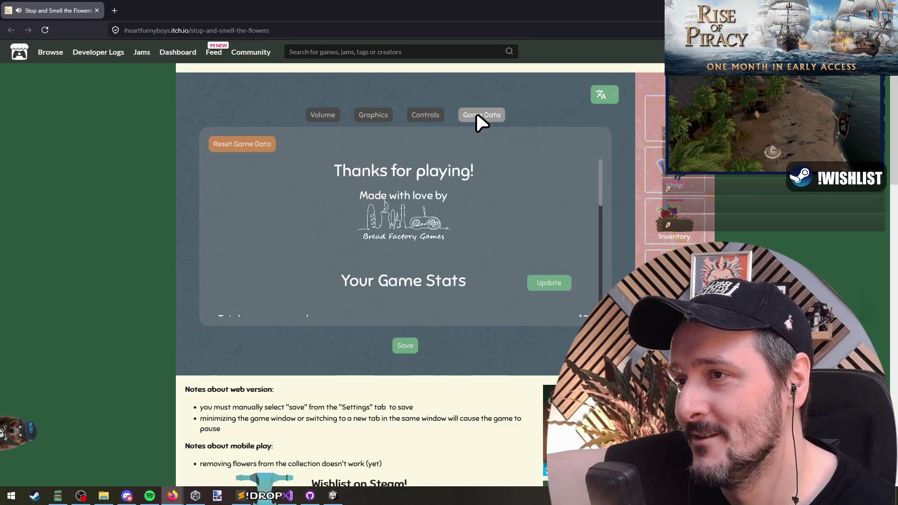
scroll(476, 235, down, 5)
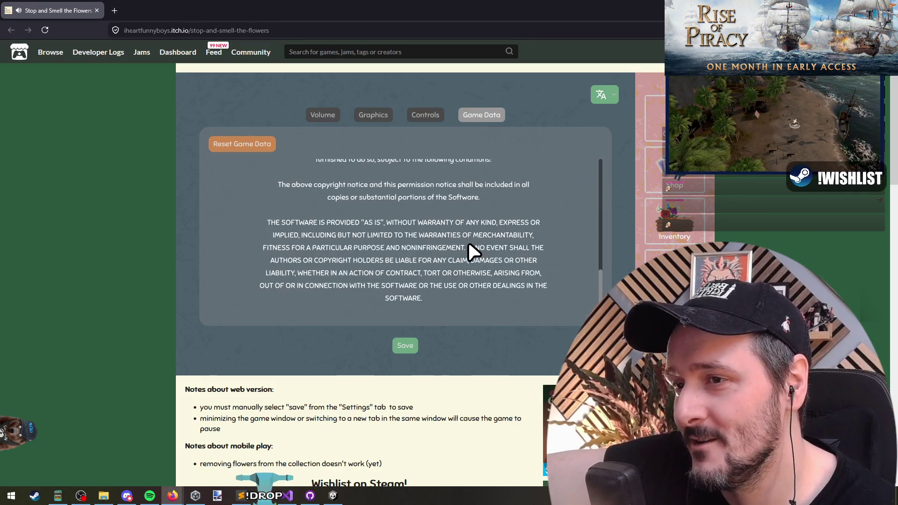
scroll(468, 240, up, 5)
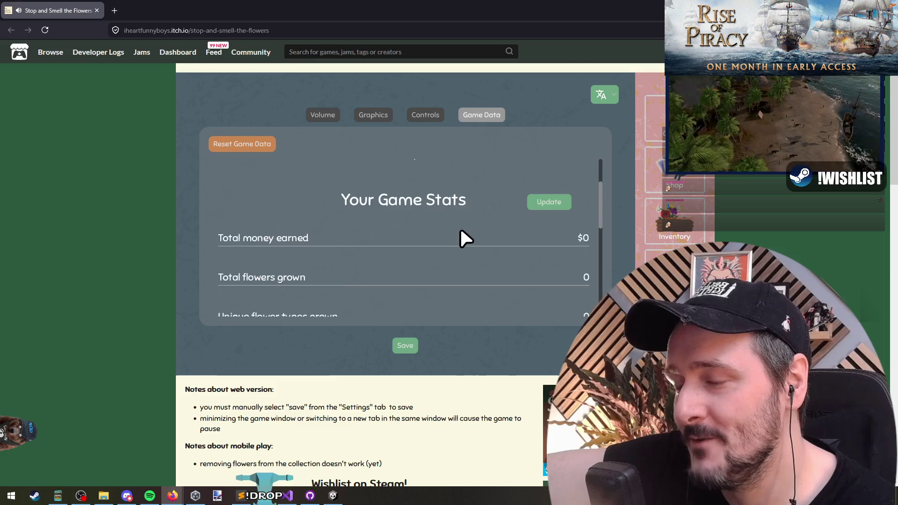
click(434, 116)
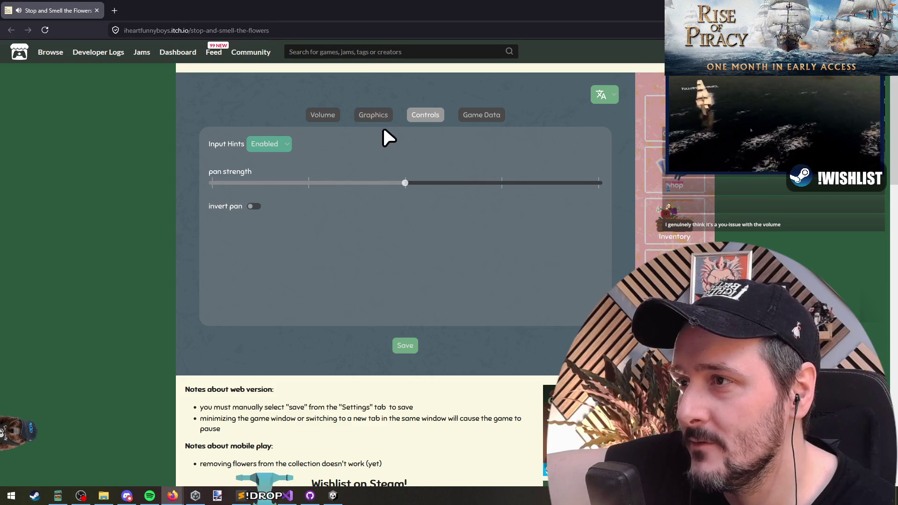
click(323, 115)
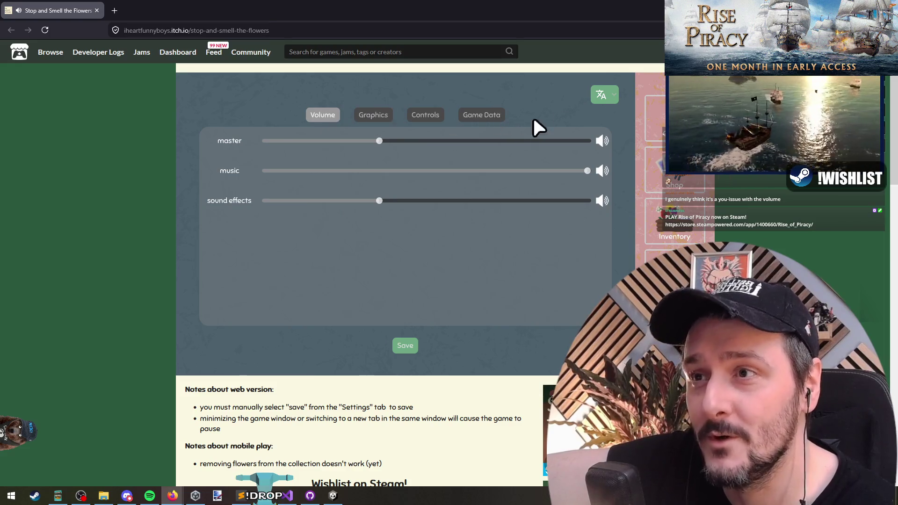
Open the Stop and Smell the Flowers Steam store page in a new tab, wishlist it and follow it.
click(546, 445)
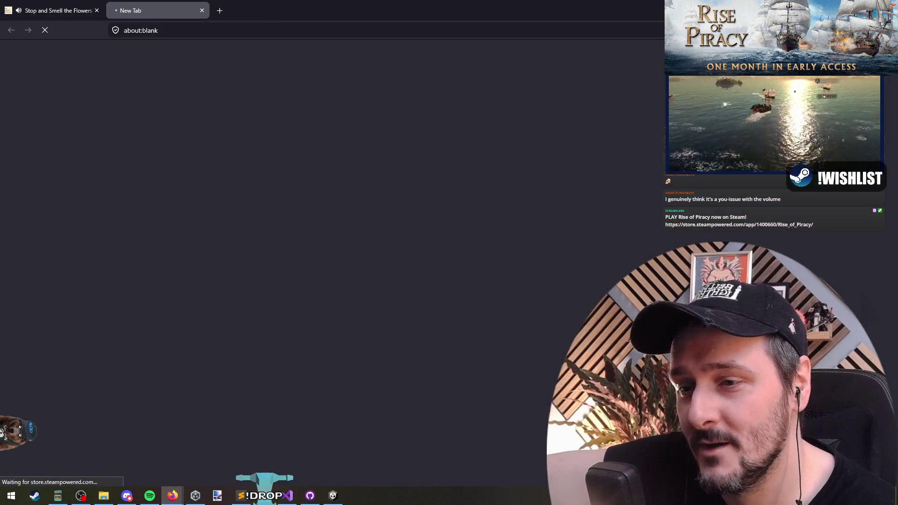
scroll(29, 174, down, 5)
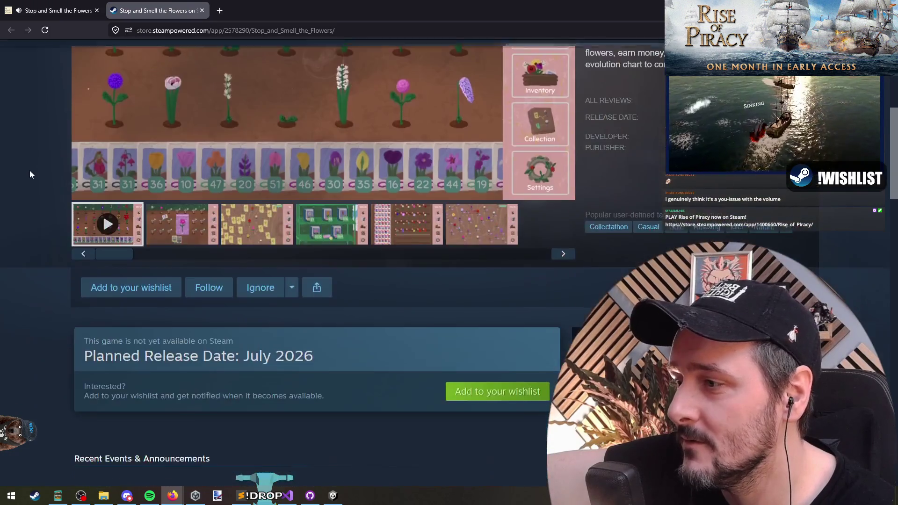
click(140, 287)
click(196, 288)
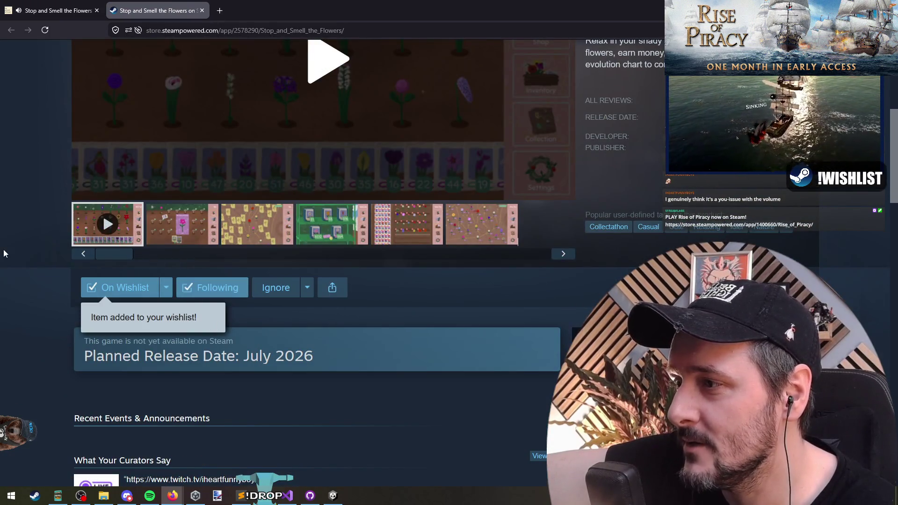
scroll(10, 250, up, 4)
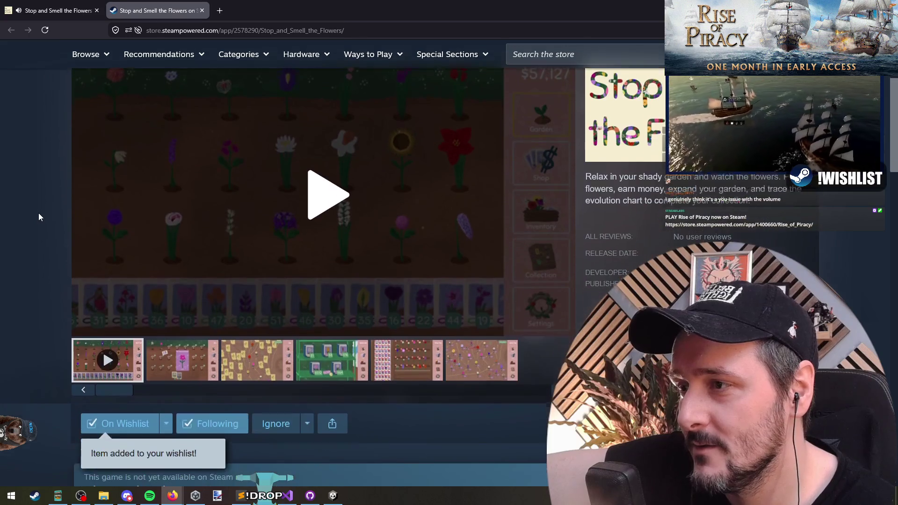
scroll(38, 216, down, 1)
scroll(38, 216, down, 4)
scroll(38, 216, down, 4)
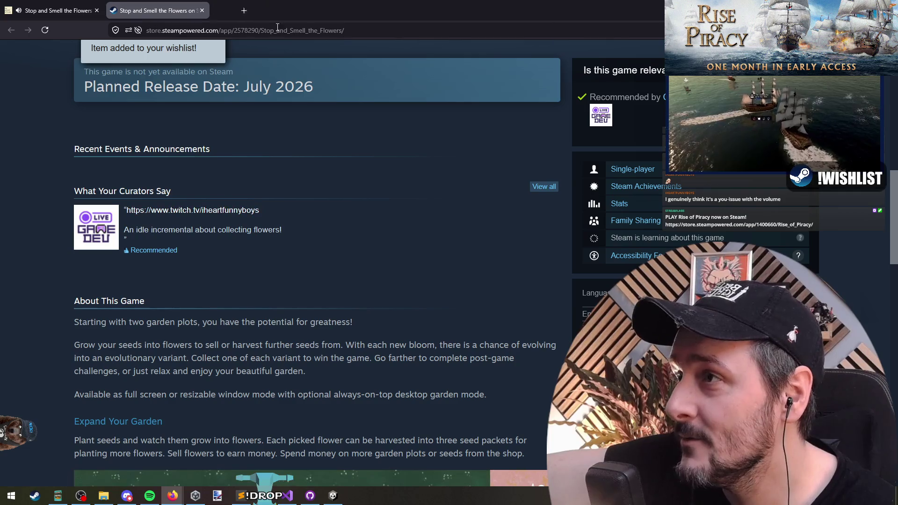
Open the Games Developed Live by Streamers curator page and select its 99 follower count.
click(86, 234)
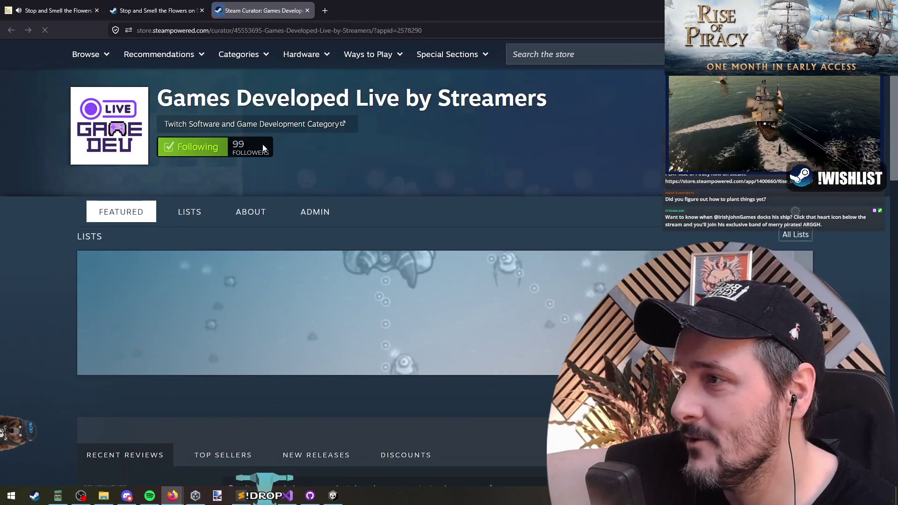
double_click(239, 144)
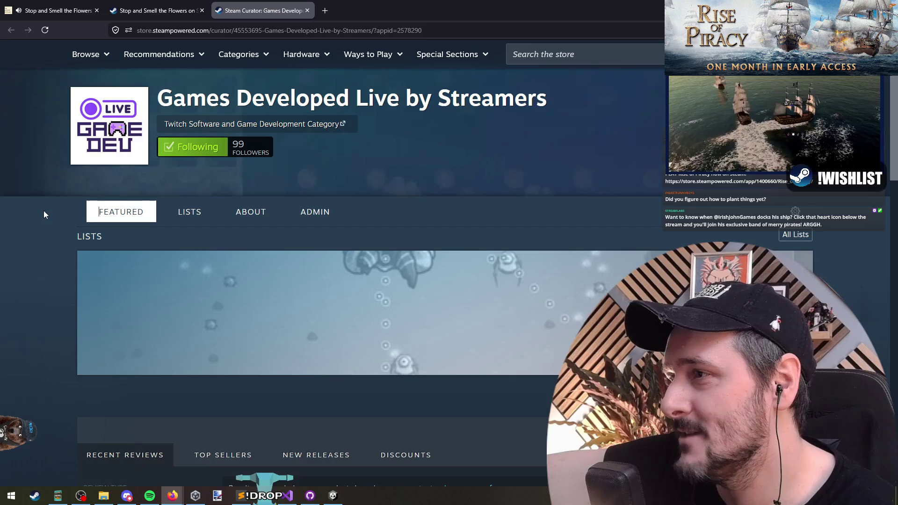
scroll(43, 211, down, 8)
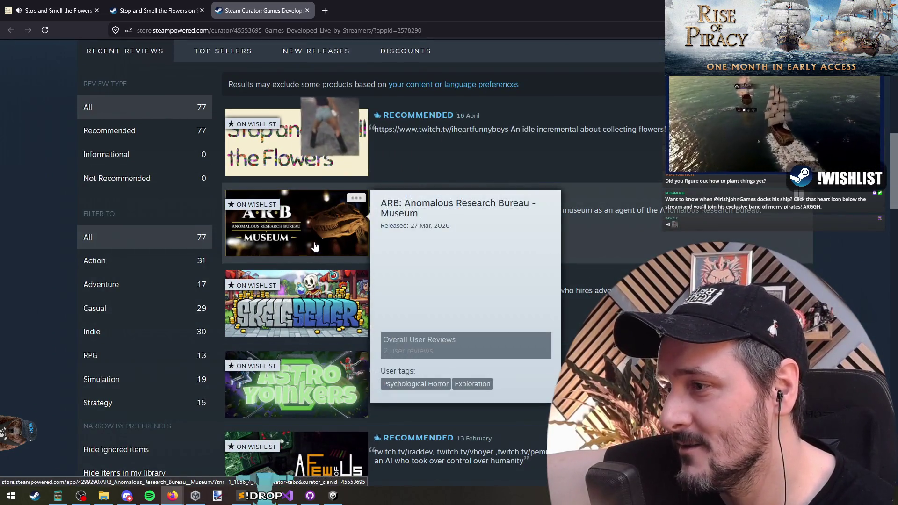
scroll(332, 119, down, 2)
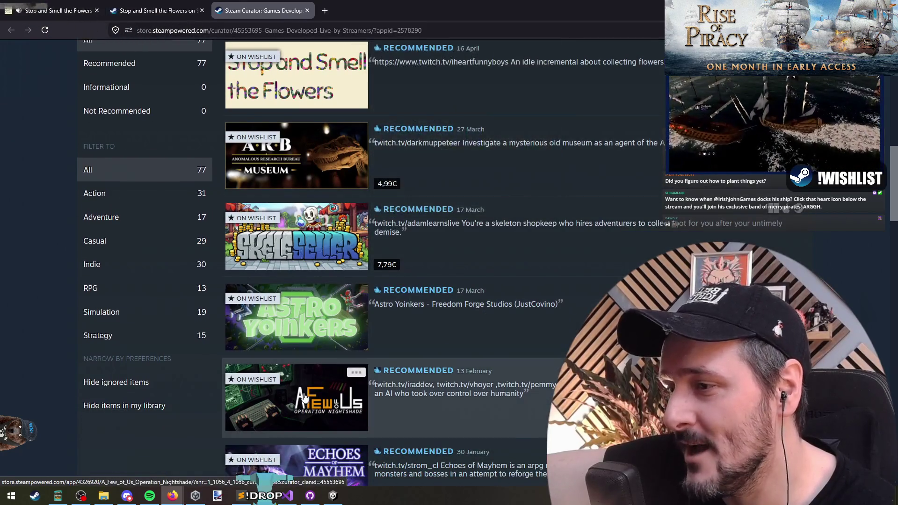
Scroll through the curator's recommended games, then bring up the context menu on the page address.
scroll(299, 280, down, 4)
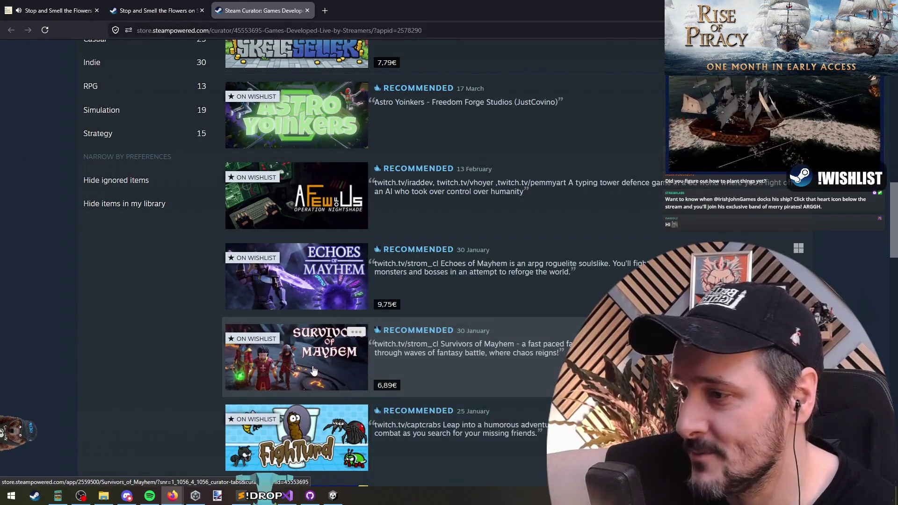
scroll(299, 374, down, 8)
scroll(313, 307, down, 7)
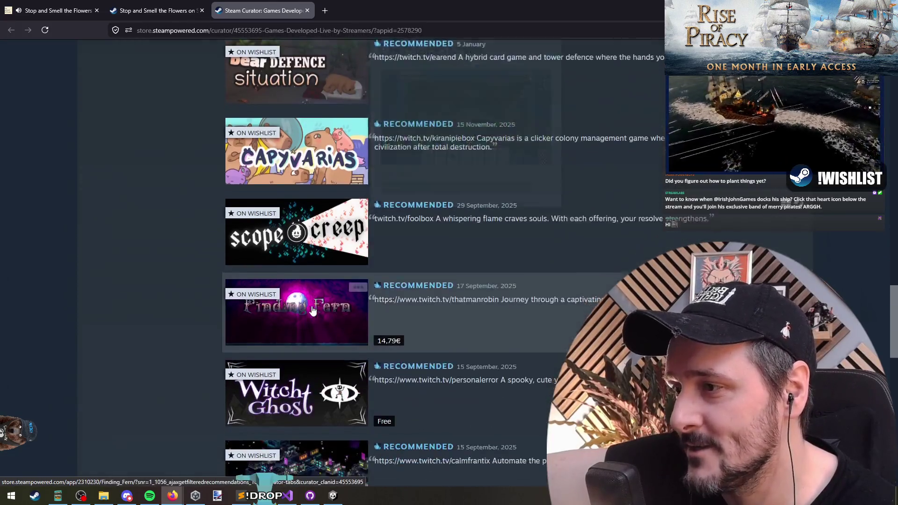
scroll(300, 355, down, 5)
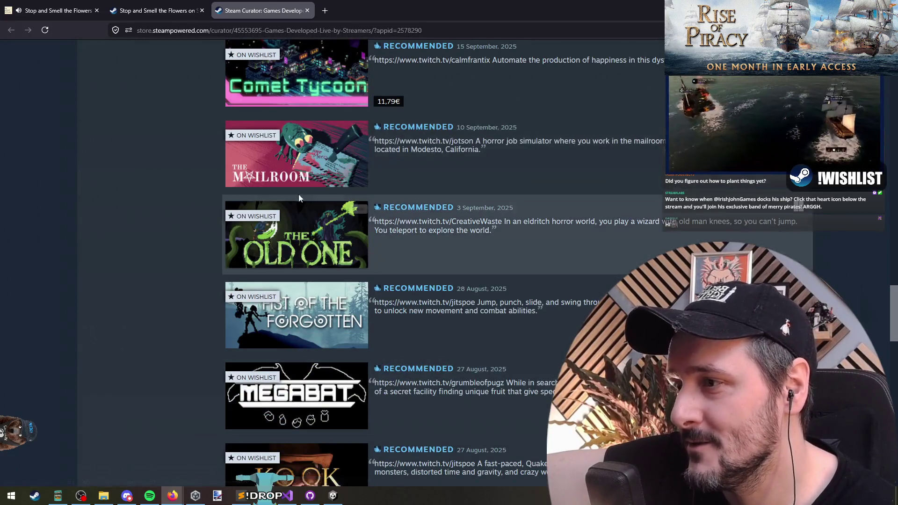
scroll(297, 356, down, 5)
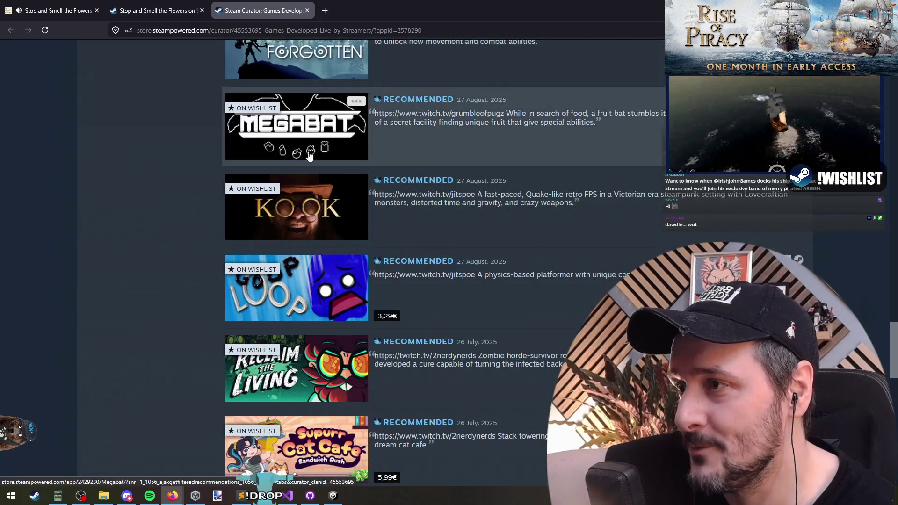
scroll(301, 328, down, 5)
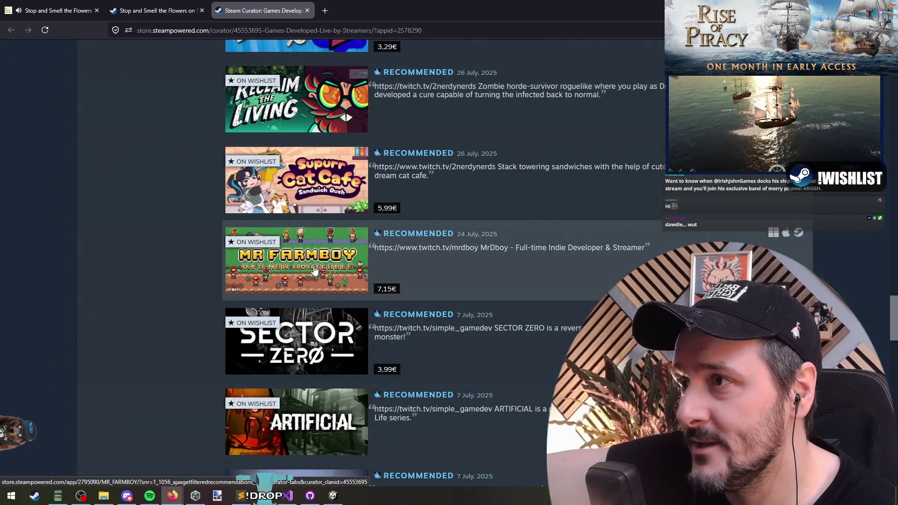
scroll(300, 299, down, 4)
scroll(299, 345, down, 5)
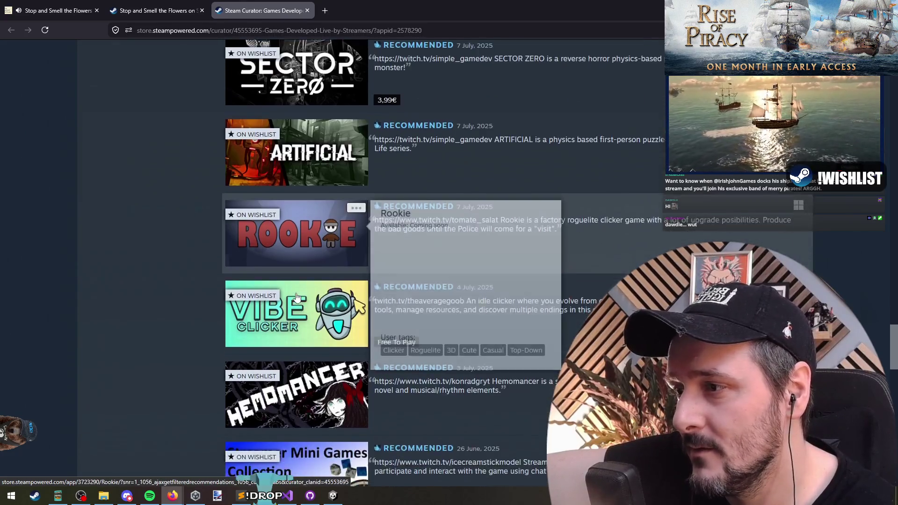
scroll(299, 267, down, 5)
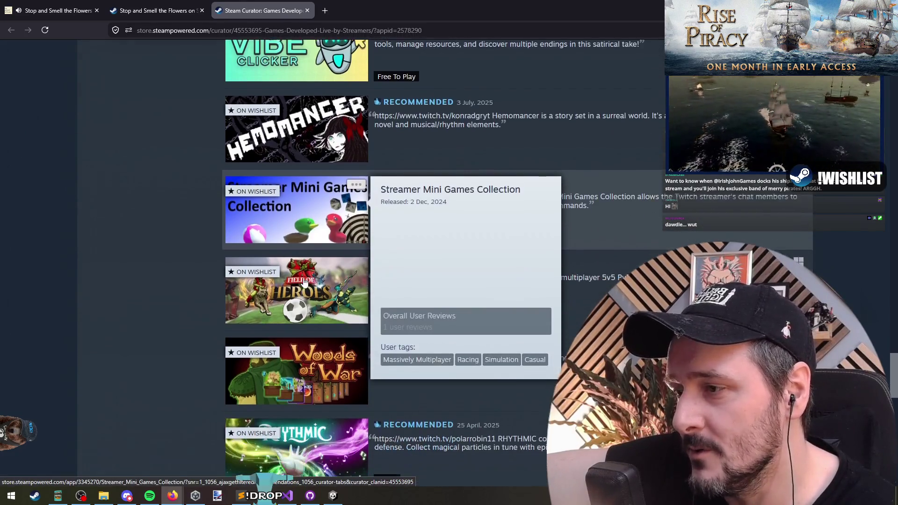
scroll(302, 303, down, 4)
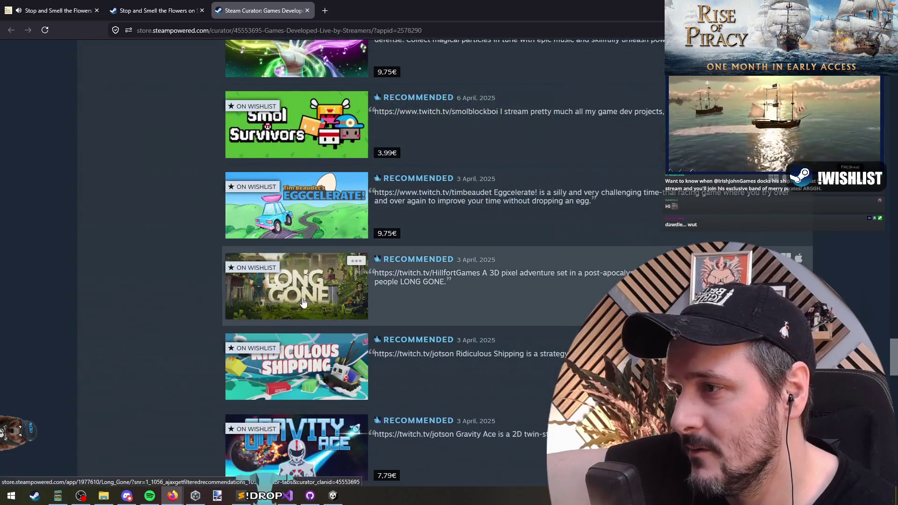
scroll(303, 303, down, 6)
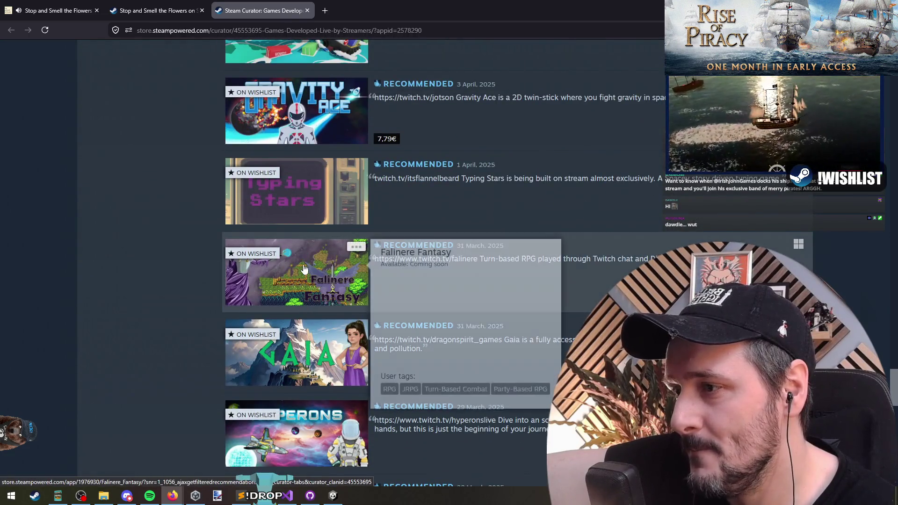
scroll(303, 303, down, 5)
scroll(142, 417, up, 20)
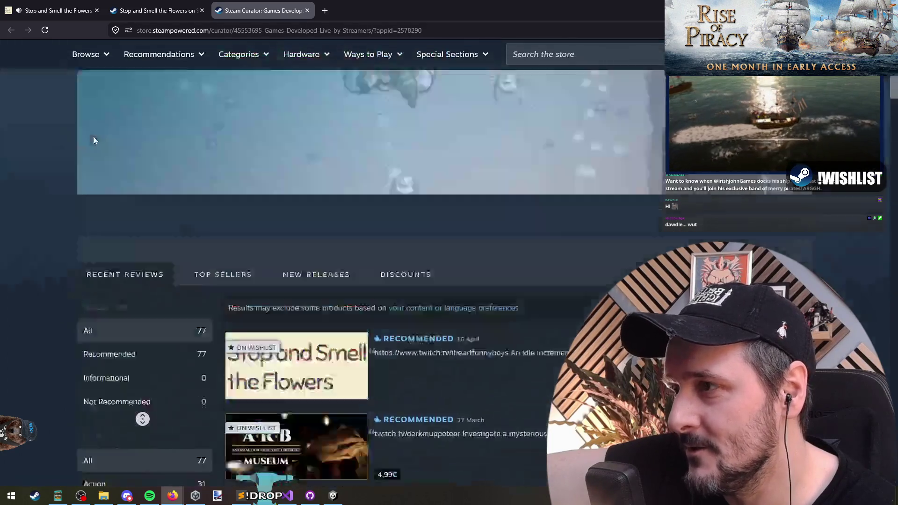
right_click(217, 31)
Copy the curator page address, then return to the Stop and Smell the Flowers store description.
click(251, 87)
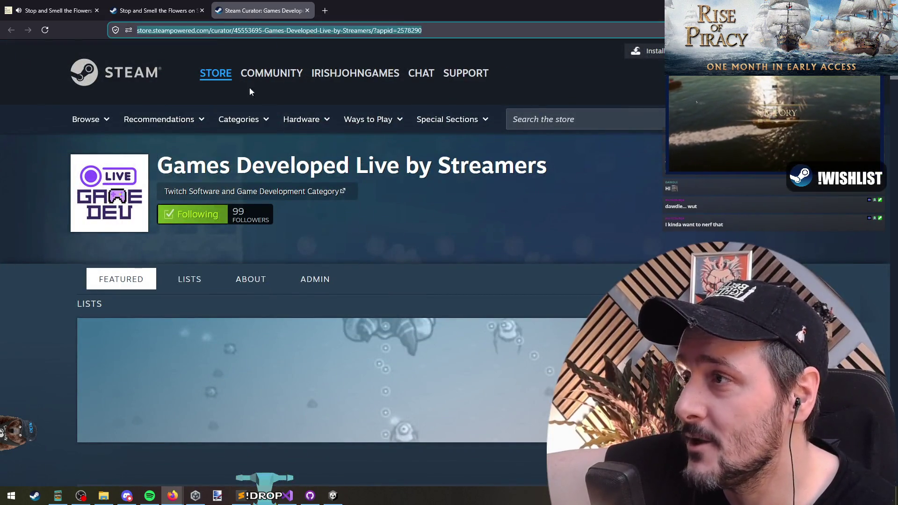
key(alt+Tab)
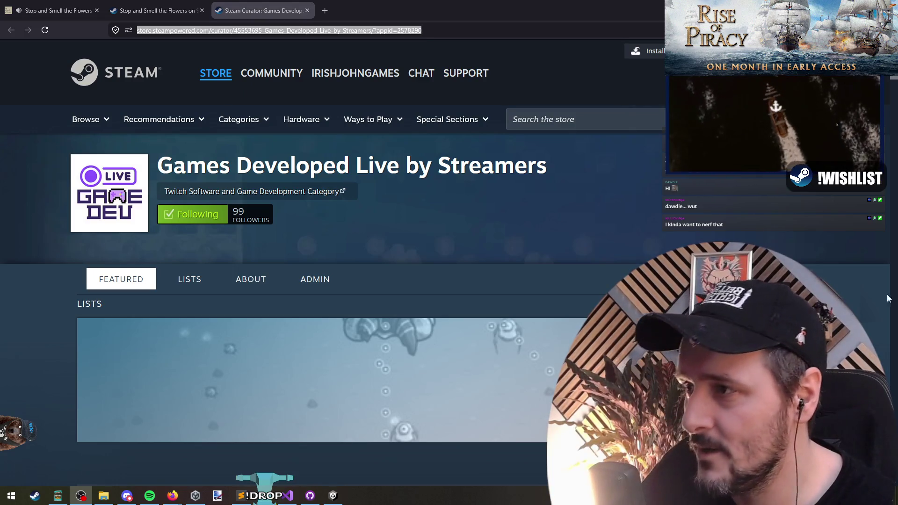
click(271, 220)
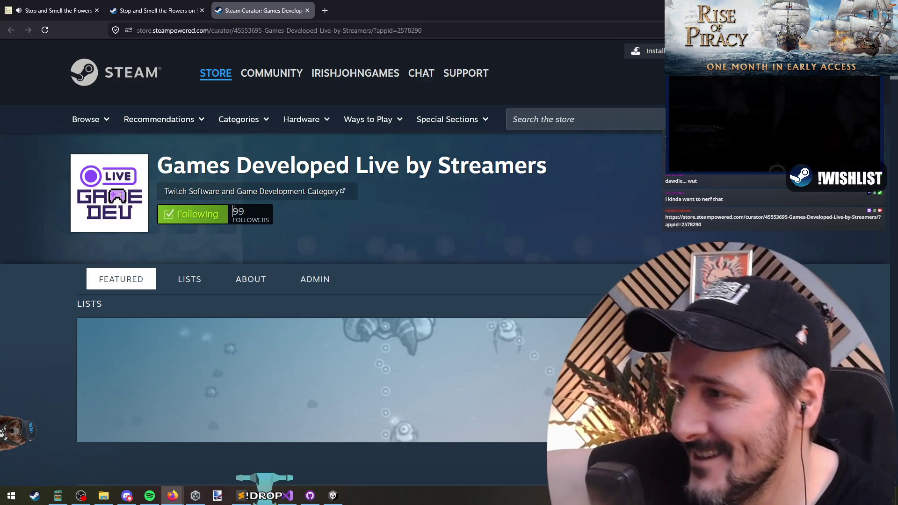
click(159, 10)
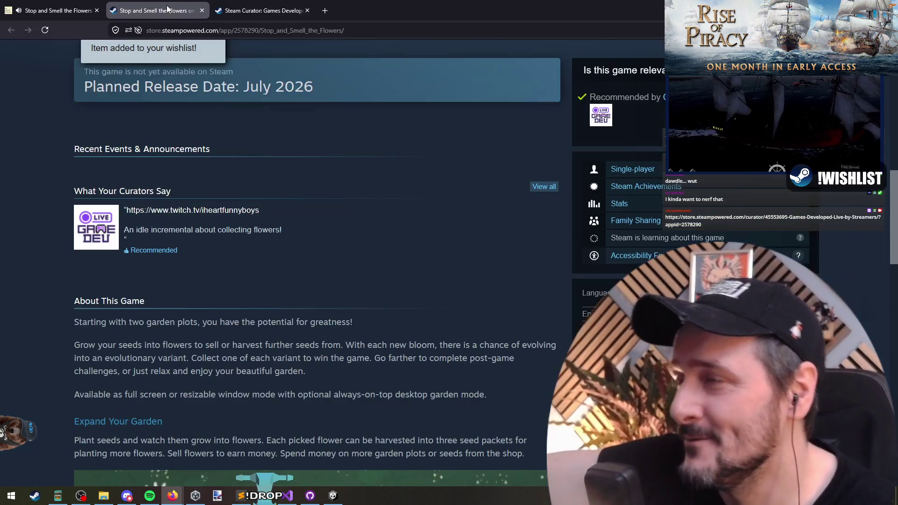
scroll(307, 294, down, 6)
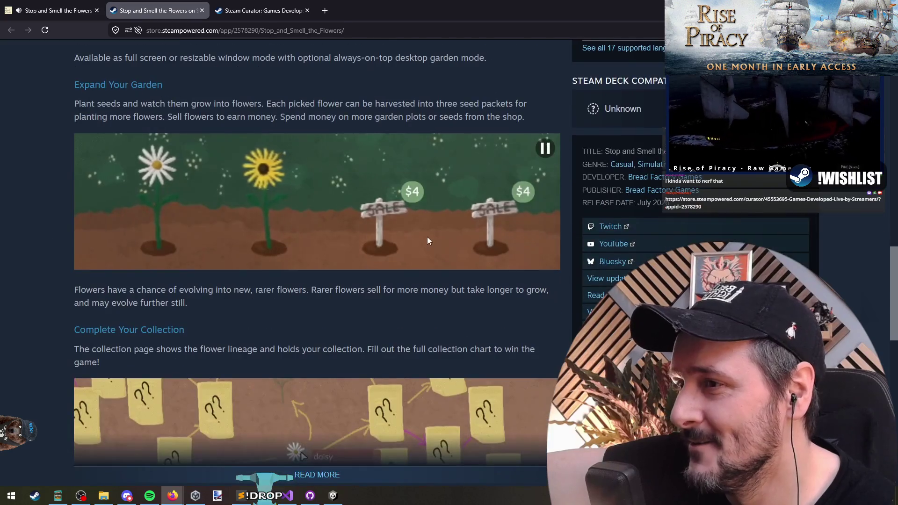
Close both Steam tabs and view the game's Graphics, Controls and Game Data settings.
click(201, 10)
click(202, 11)
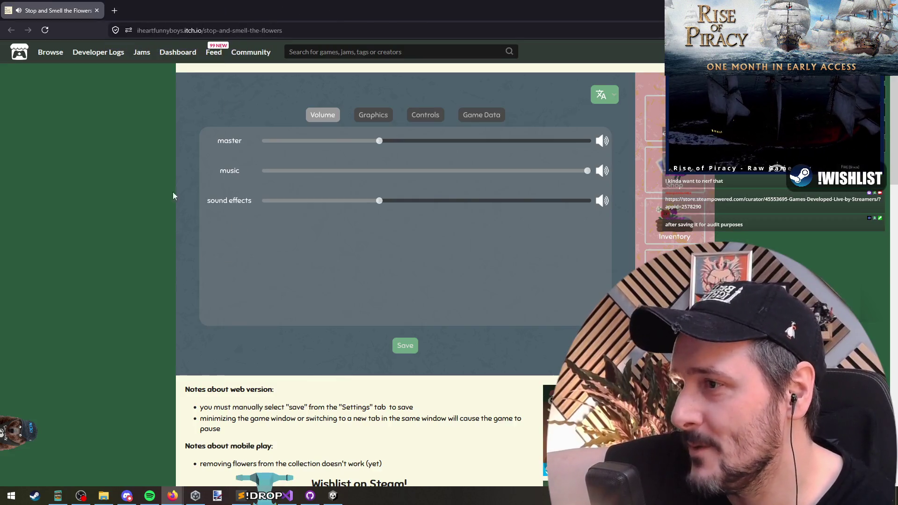
click(373, 114)
click(425, 114)
click(477, 115)
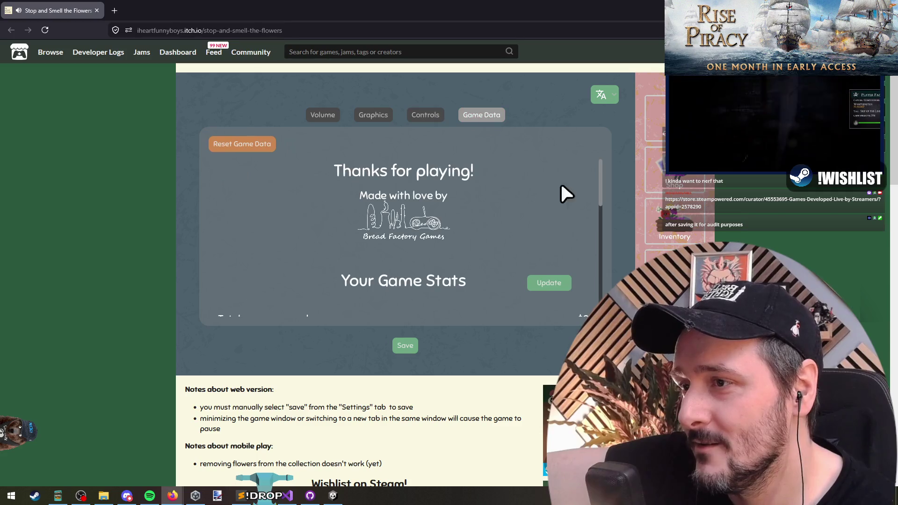
scroll(503, 258, down, 5)
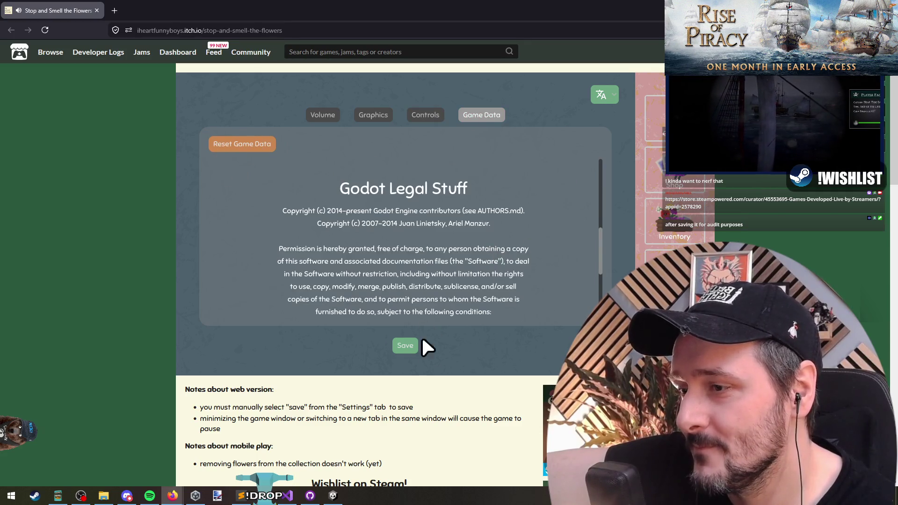
Close settings, harvest the dandelion in the second plot, and go to the seed shop.
click(661, 122)
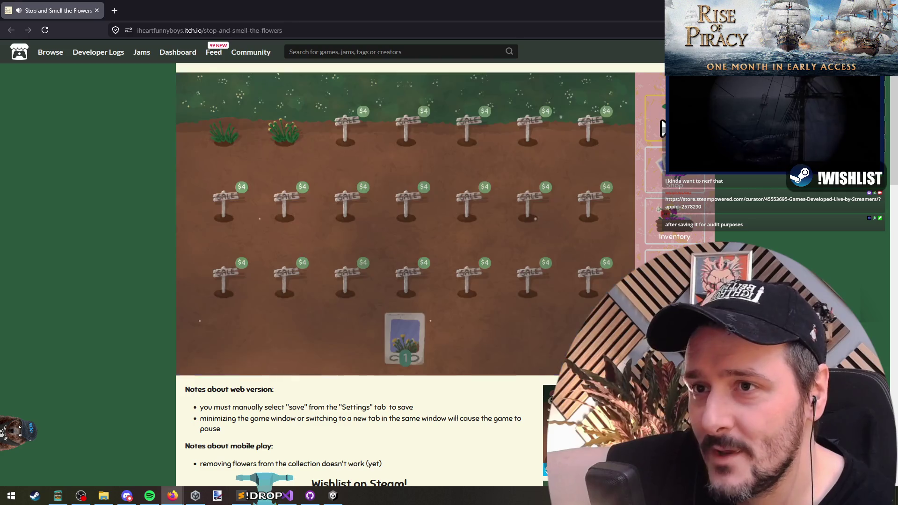
click(655, 117)
click(655, 117)
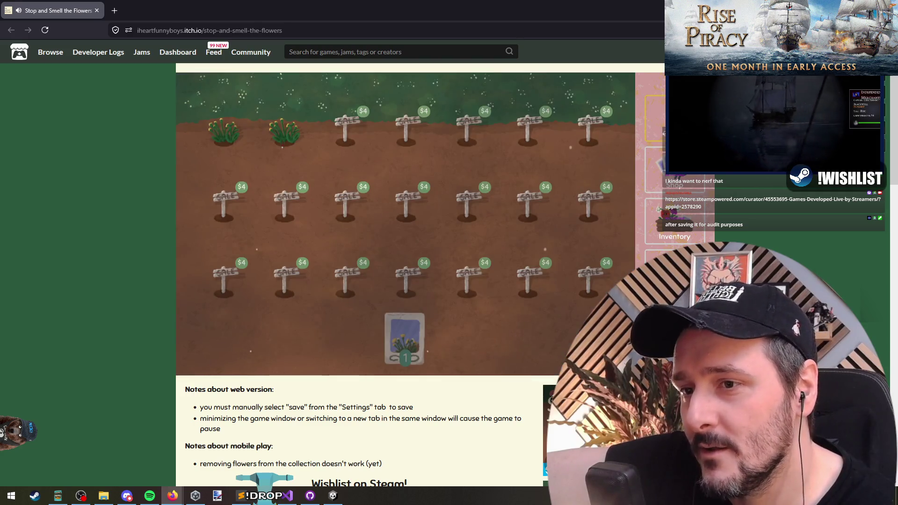
click(289, 133)
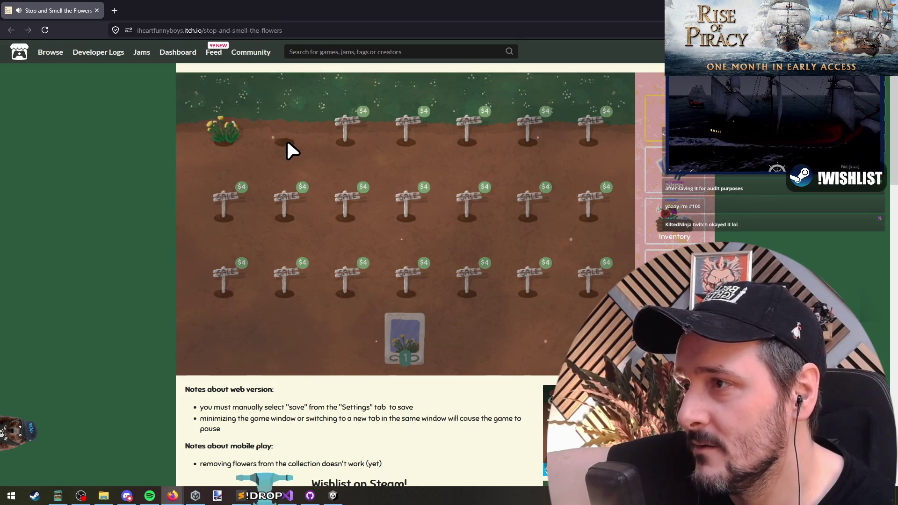
click(671, 219)
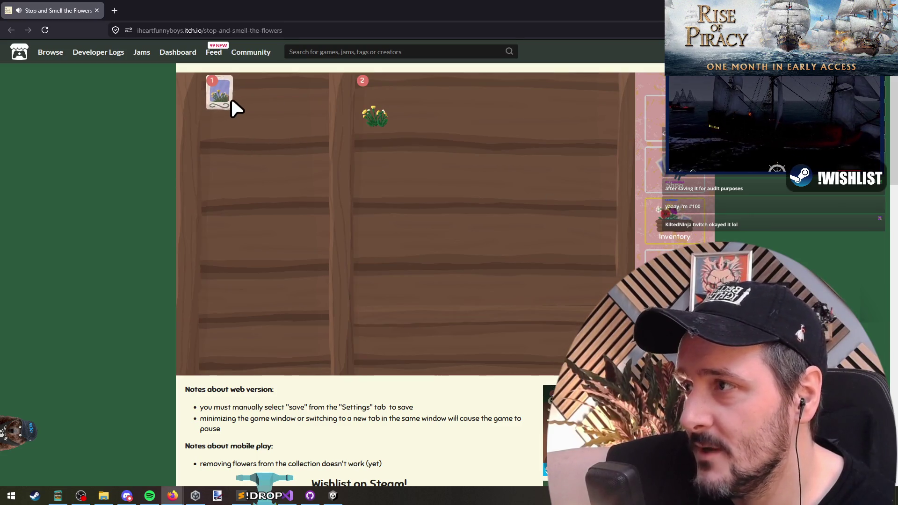
click(657, 173)
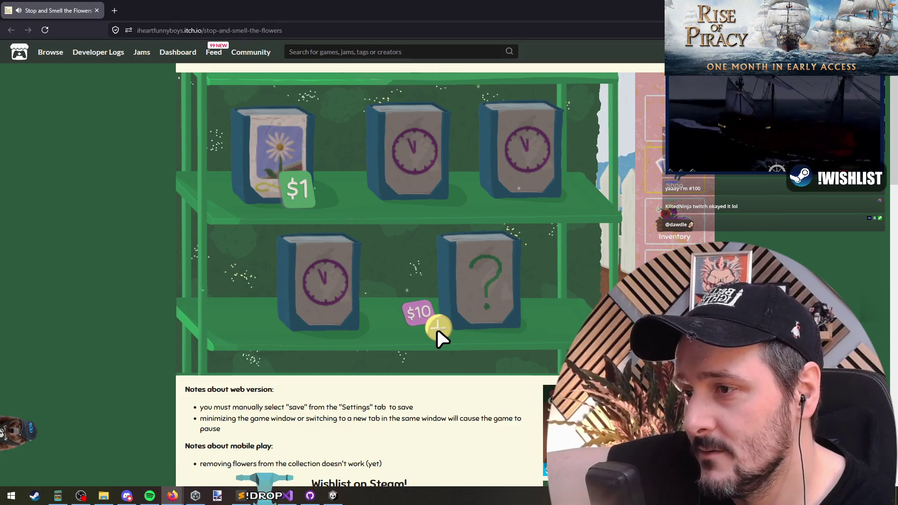
Buy the $1 daisy seed packet from the seed shop.
click(654, 117)
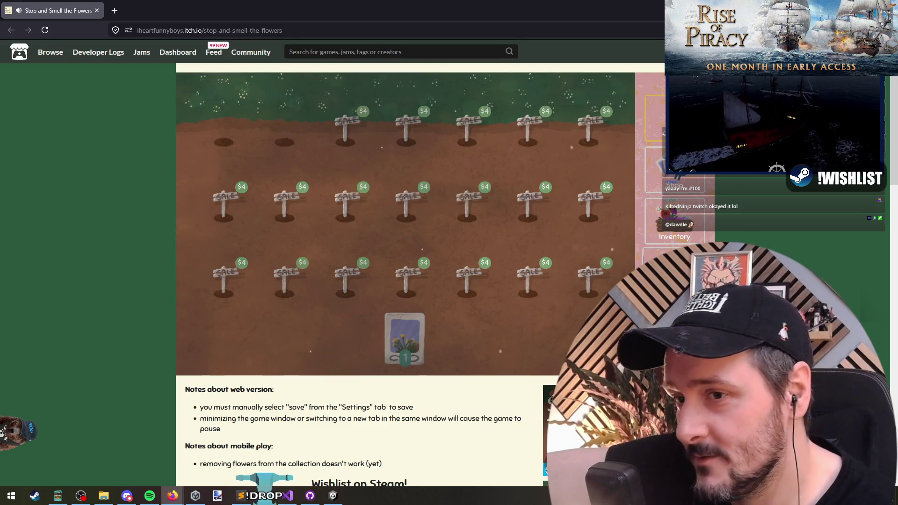
click(651, 185)
click(329, 187)
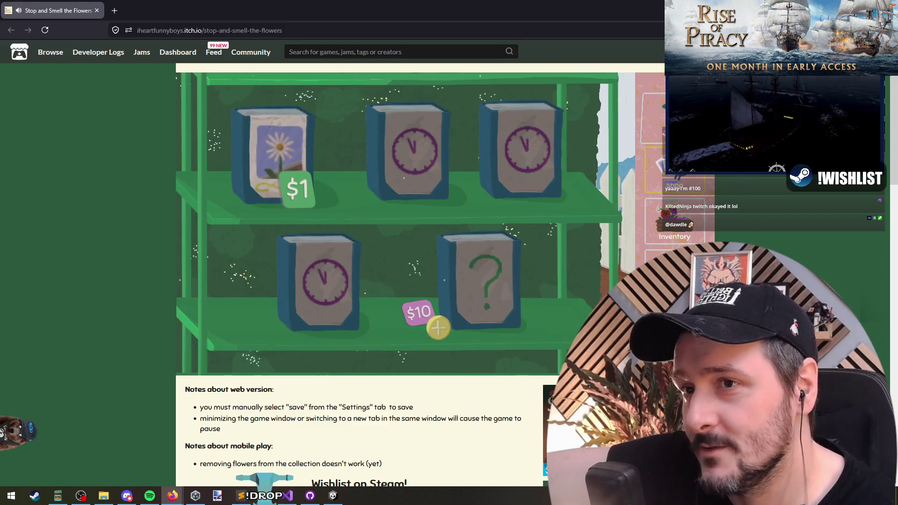
click(673, 237)
Move the dandelions in and out of the plant slot, then sell them for $3.
click(377, 112)
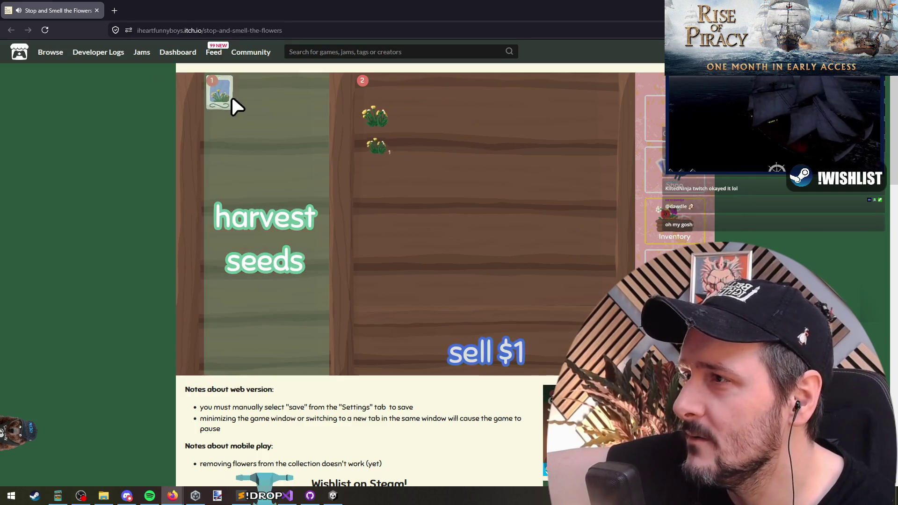
click(377, 115)
click(378, 114)
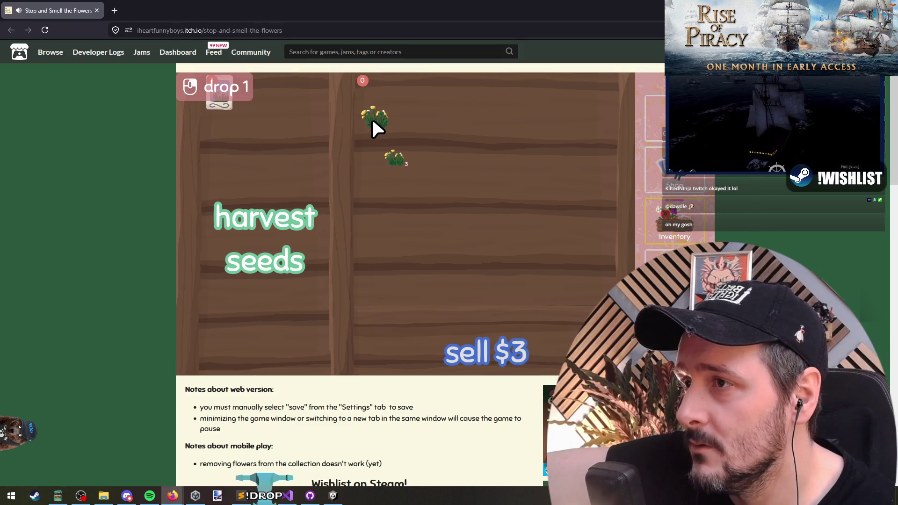
click(383, 119)
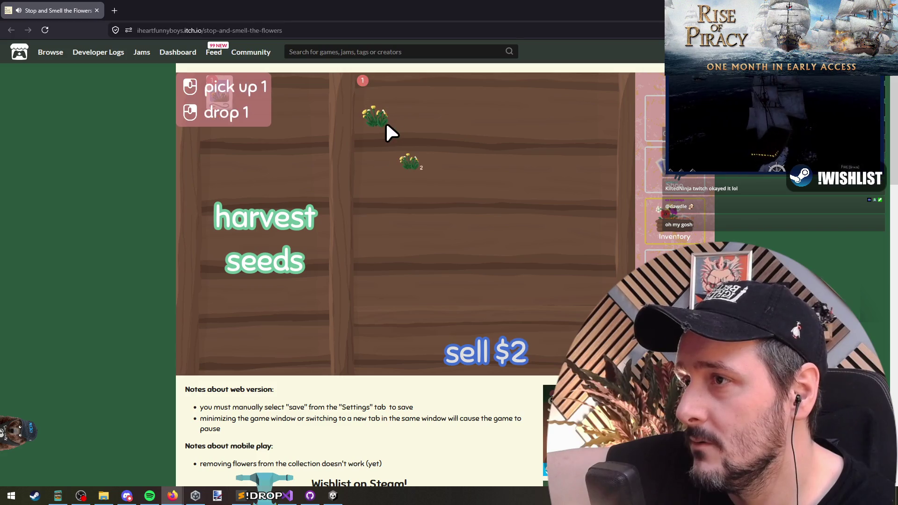
click(382, 119)
click(370, 122)
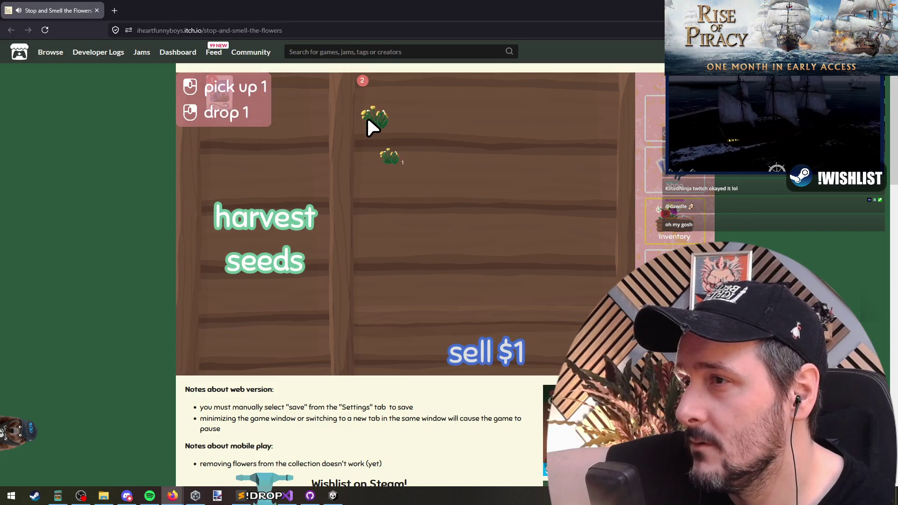
click(369, 119)
click(369, 120)
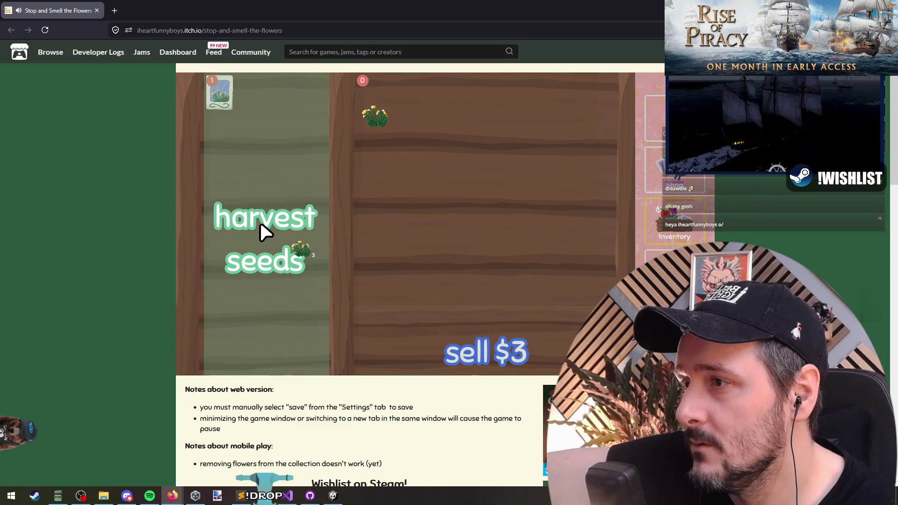
click(370, 117)
click(381, 117)
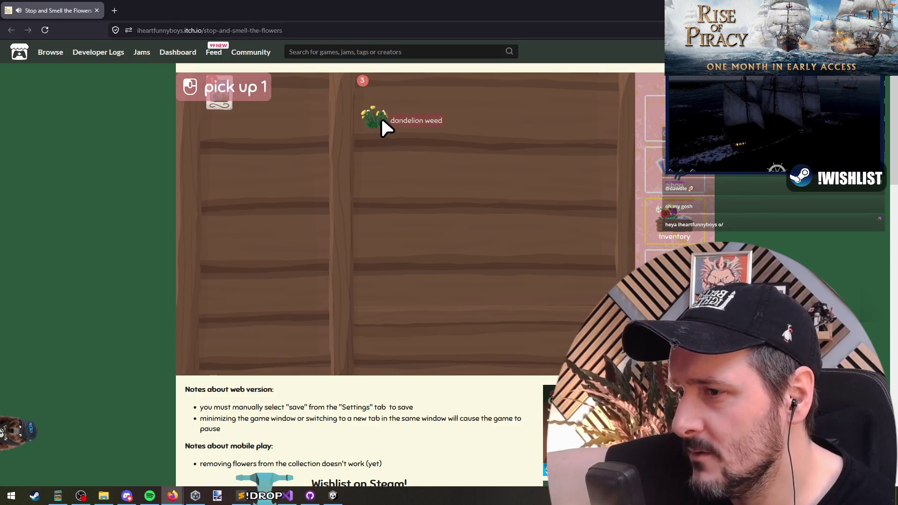
click(378, 115)
click(378, 115)
click(377, 113)
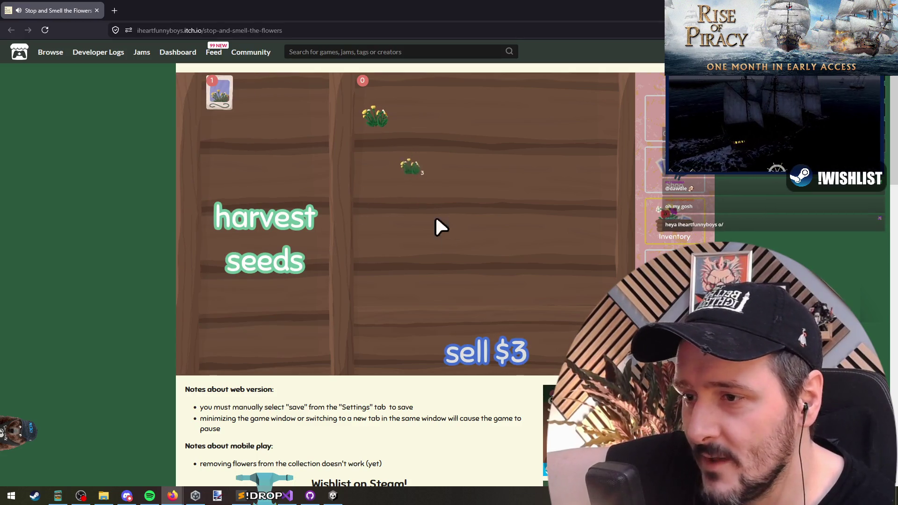
click(469, 352)
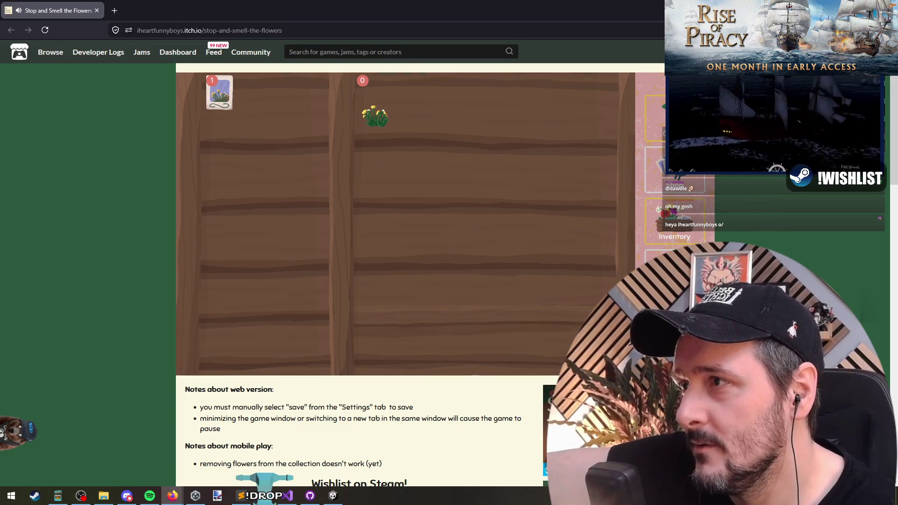
key(Escape)
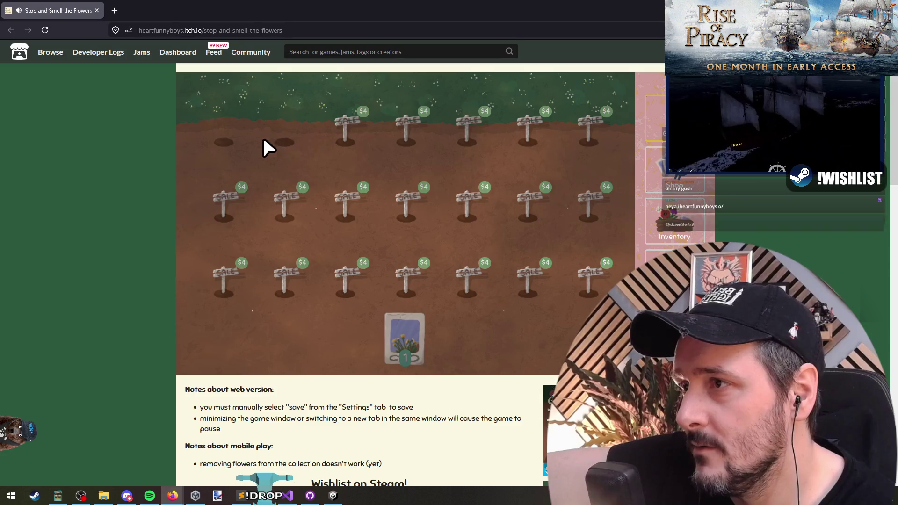
Buy three $1 packs of daisy seeds from the seed shop.
click(677, 223)
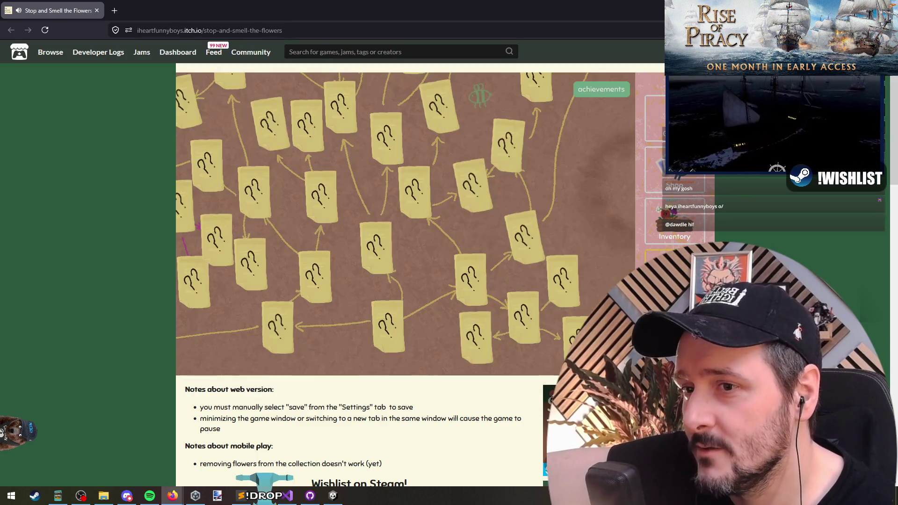
click(678, 271)
click(687, 186)
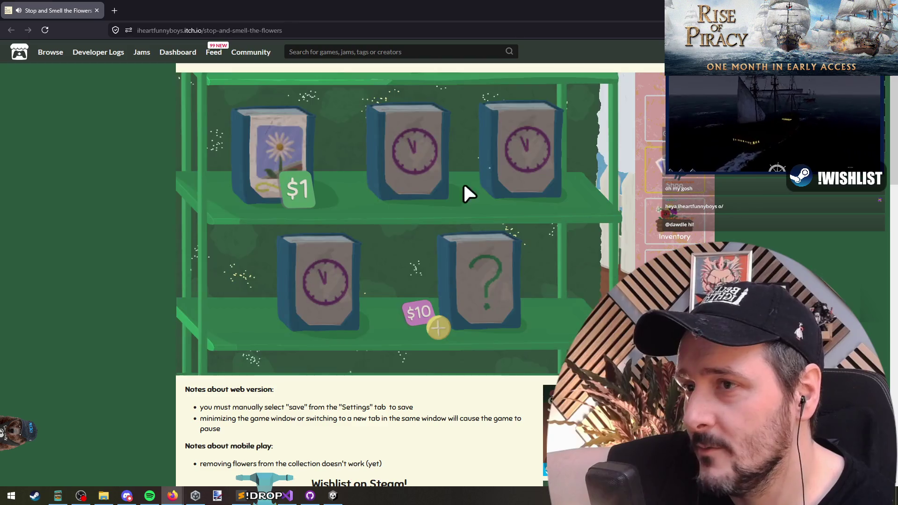
click(295, 159)
click(280, 152)
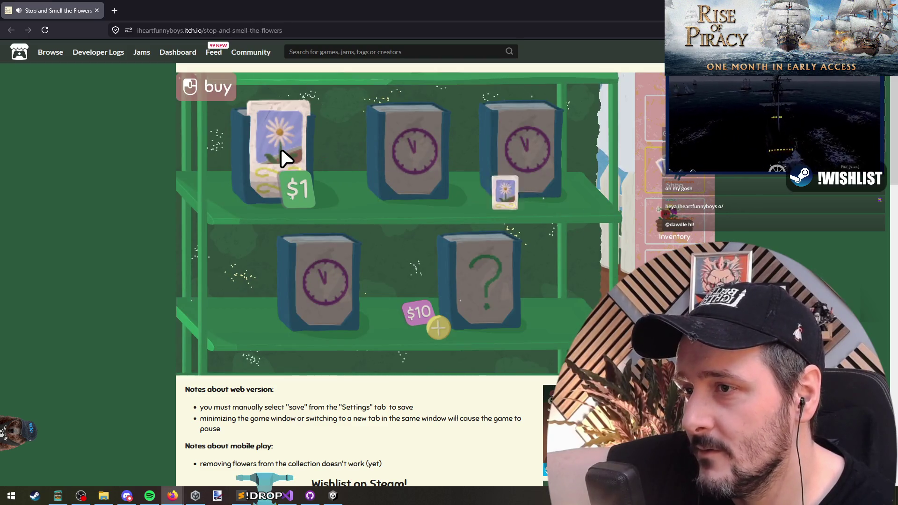
click(281, 155)
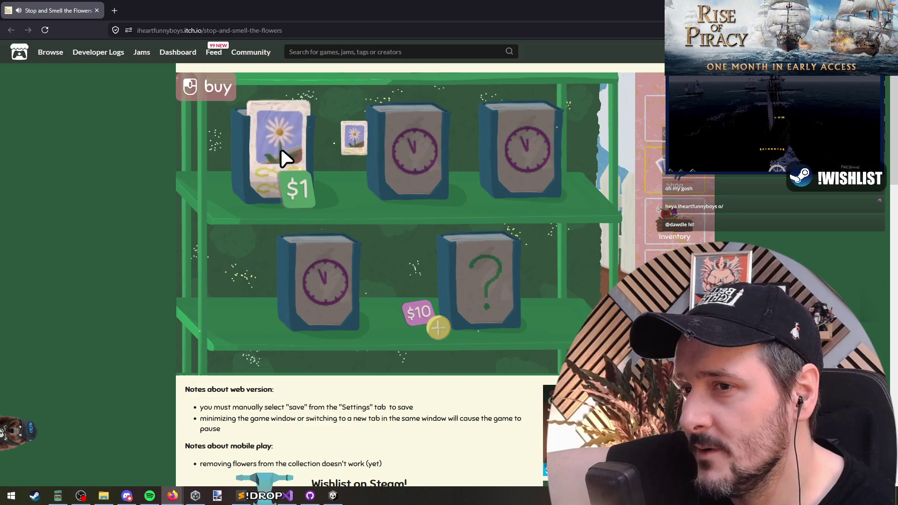
Plant daisy seeds in the two empty garden plots.
click(680, 228)
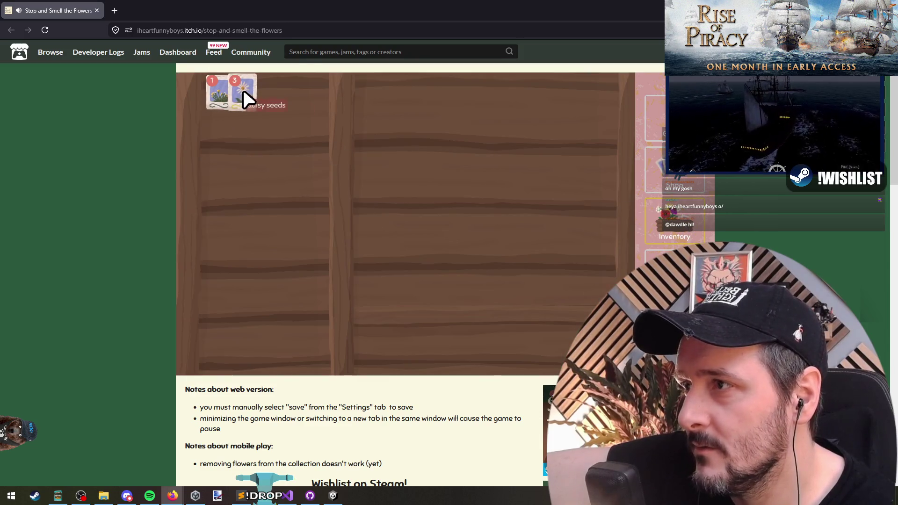
click(653, 120)
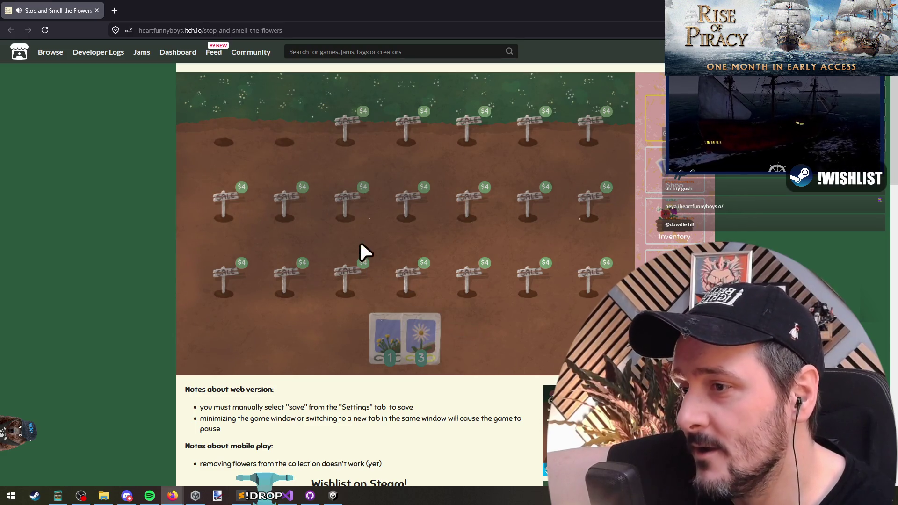
click(423, 322)
click(294, 147)
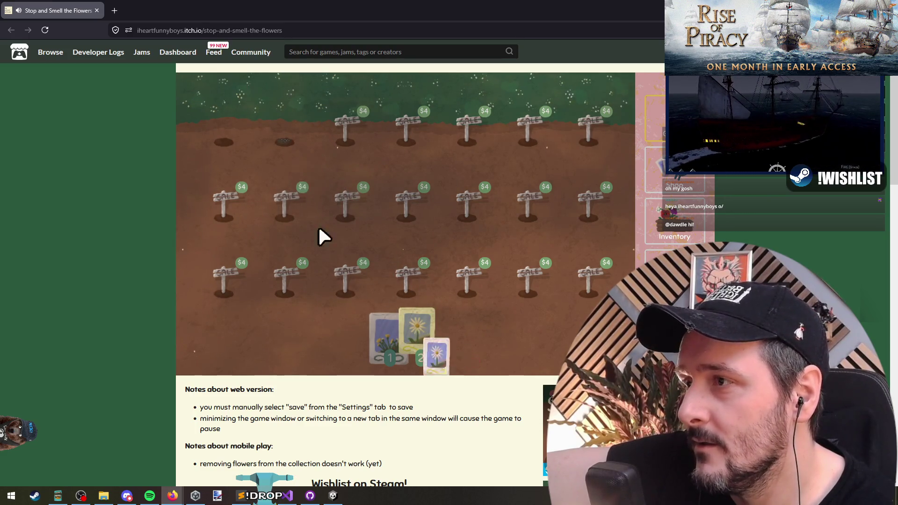
click(229, 148)
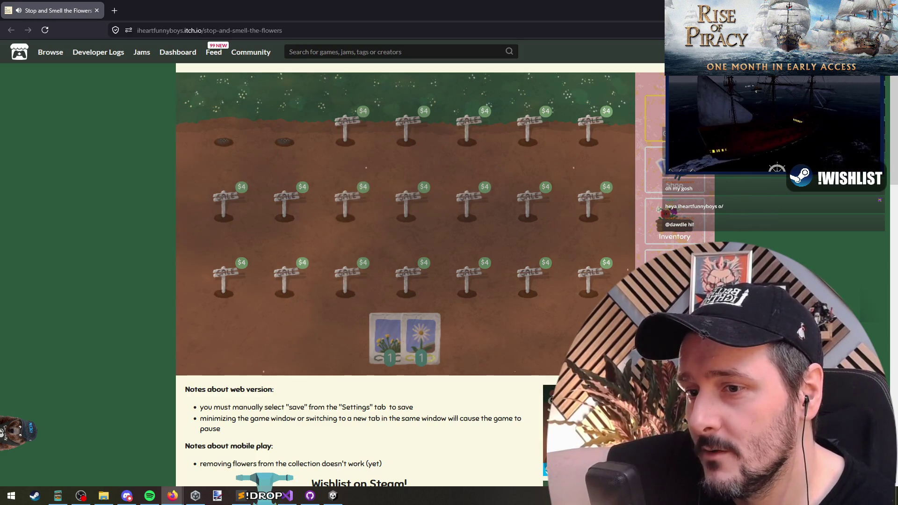
Look through the game's Volume, Controls and Graphics settings tabs.
click(673, 261)
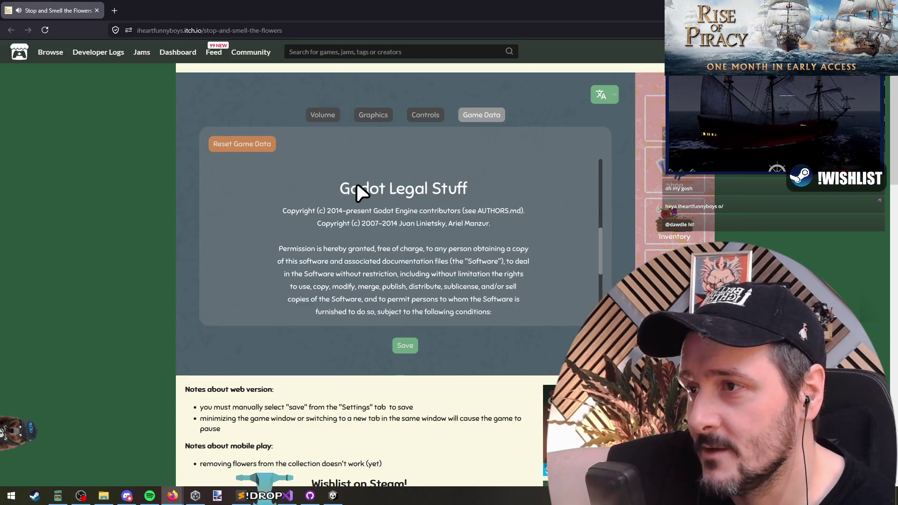
scroll(421, 252, down, 3)
scroll(375, 228, up, 5)
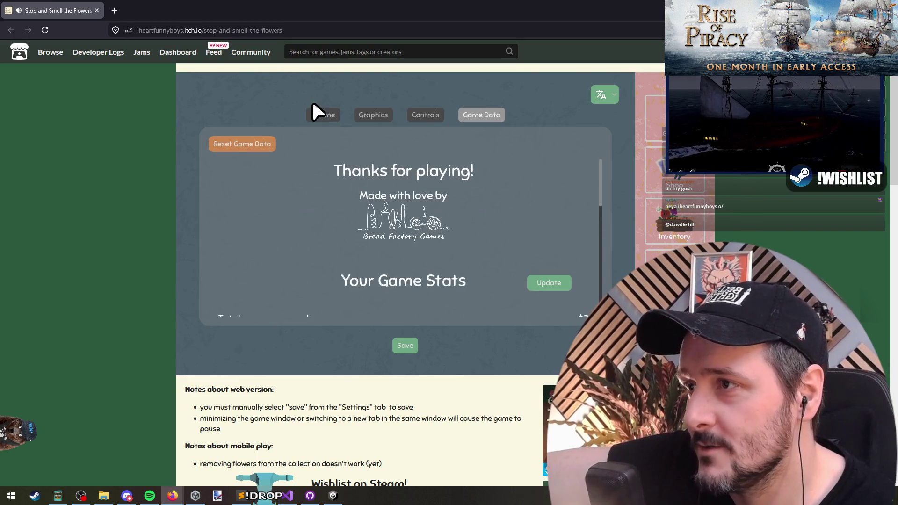
click(325, 116)
click(375, 115)
click(426, 115)
click(384, 115)
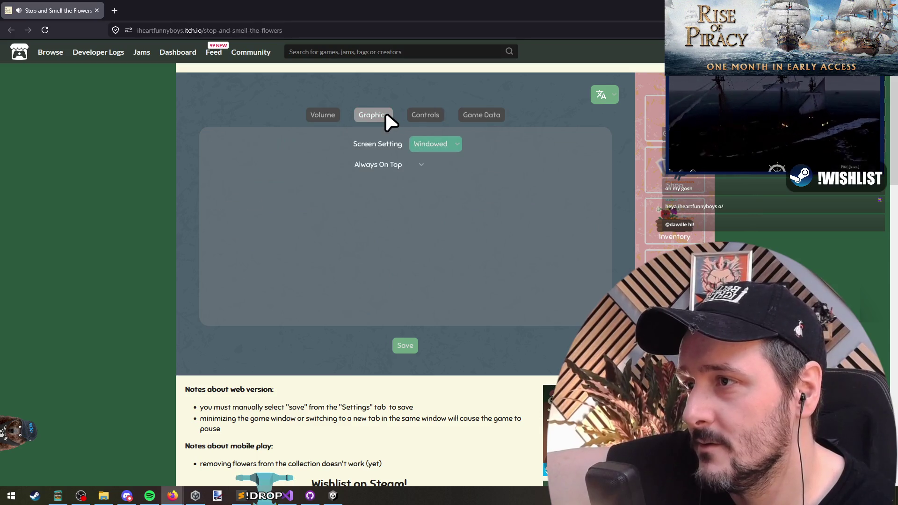
click(314, 115)
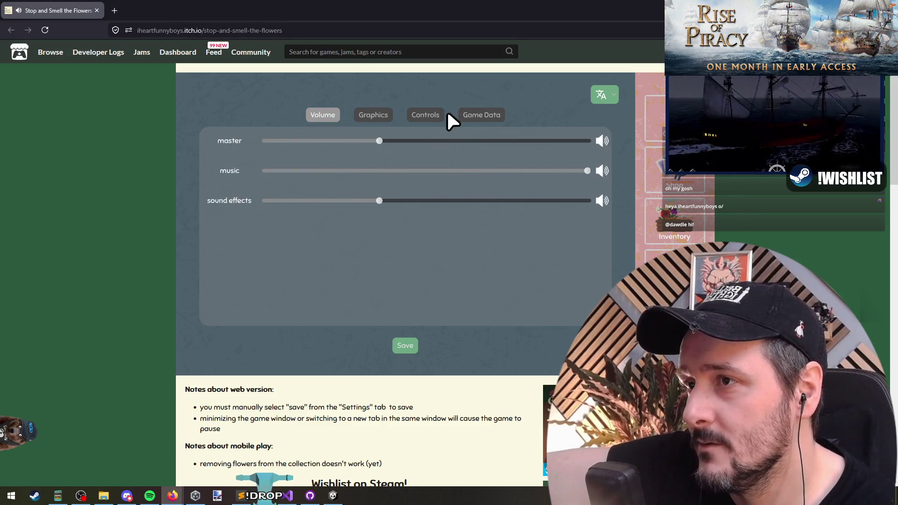
Switch the interface language to Svenska, back to english, and save the game.
click(603, 95)
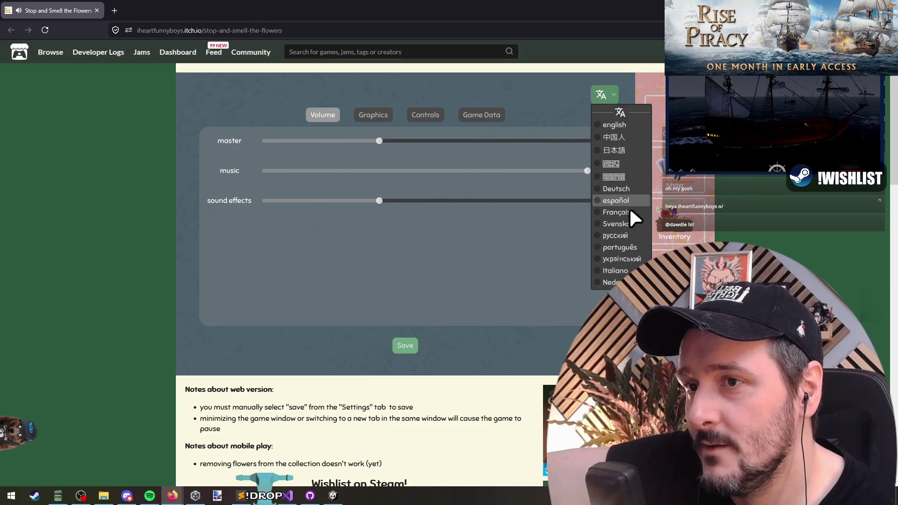
click(621, 236)
click(605, 95)
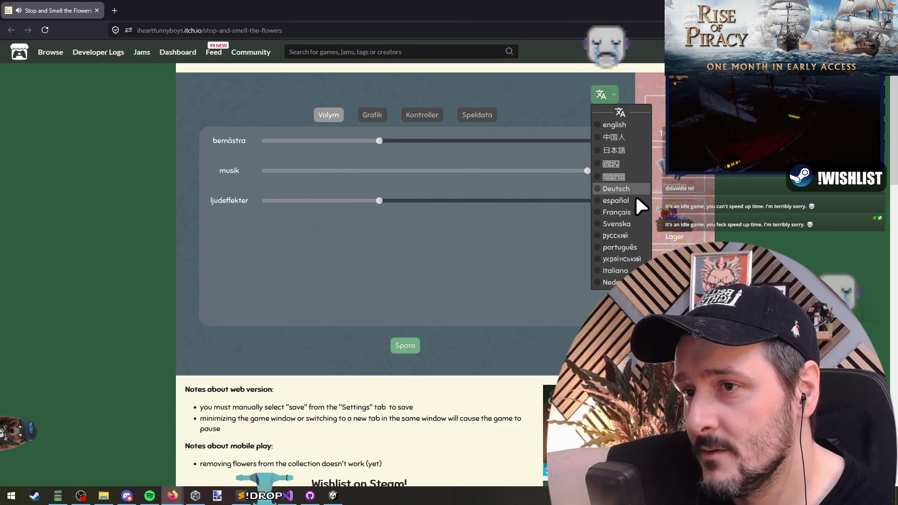
click(633, 124)
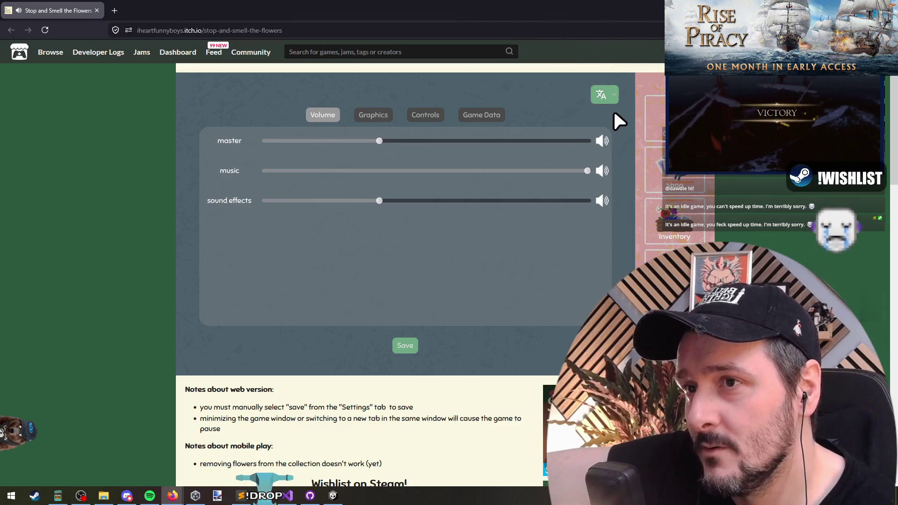
click(611, 95)
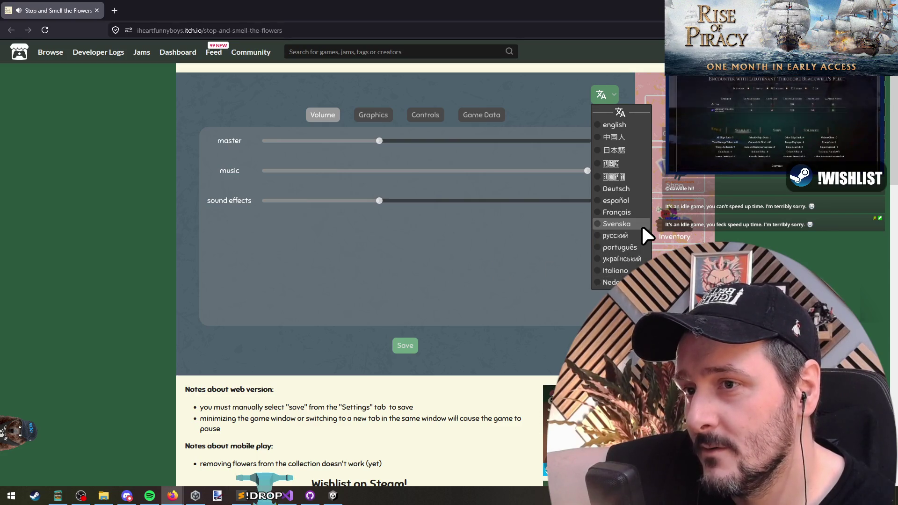
click(624, 122)
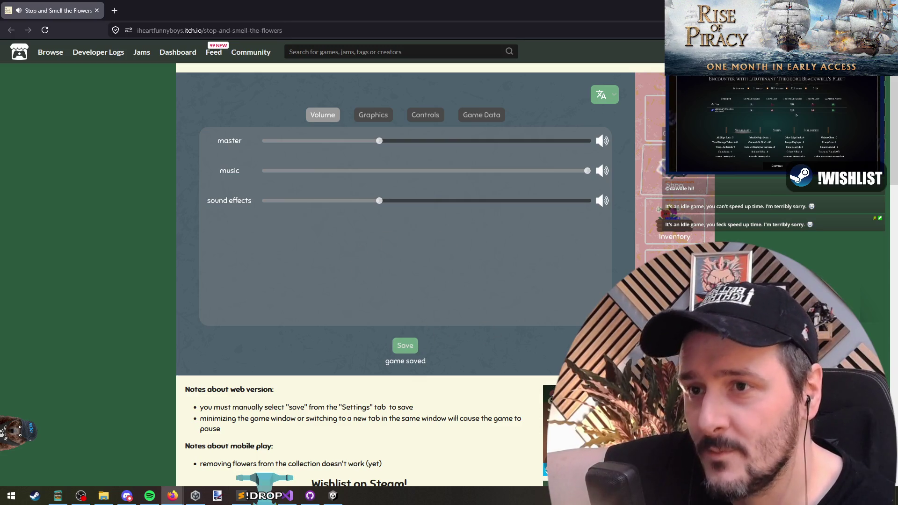
click(655, 117)
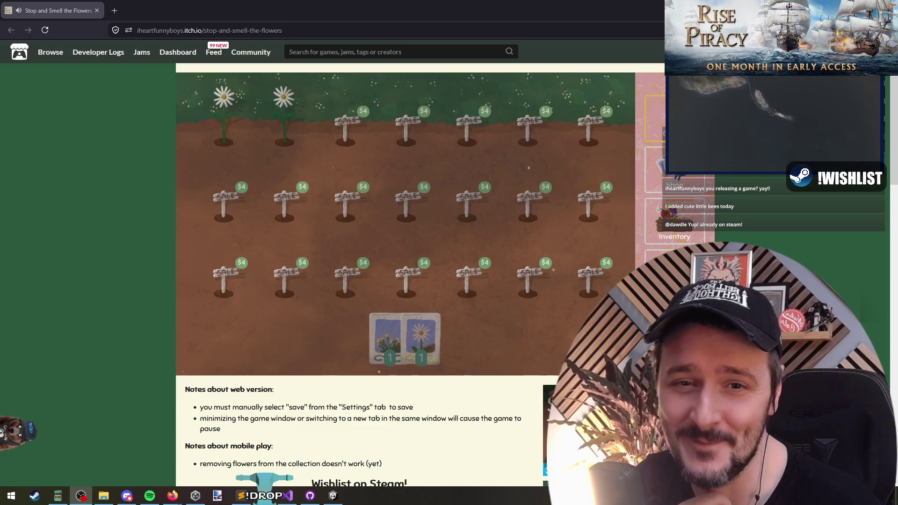
Harvest the two grown daisies and replant seeds in the two emptied plots.
click(284, 134)
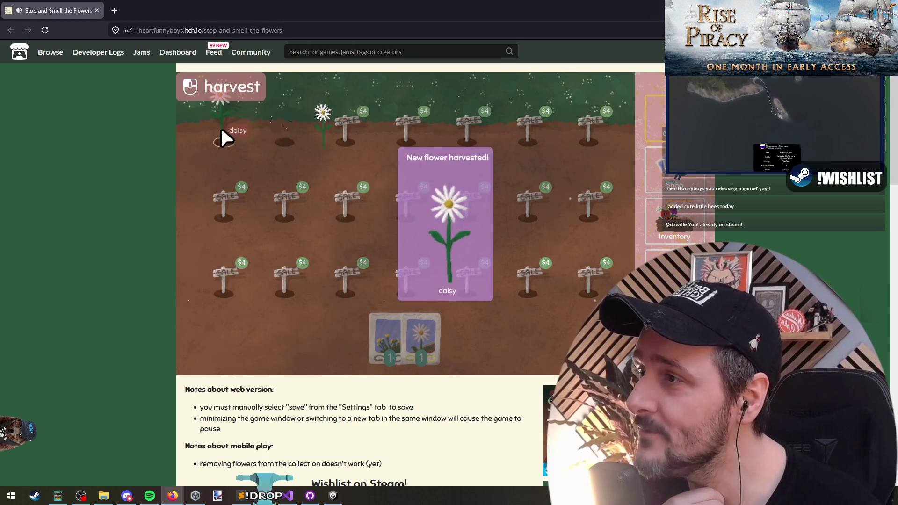
click(222, 129)
key(Tab)
key(Tab)
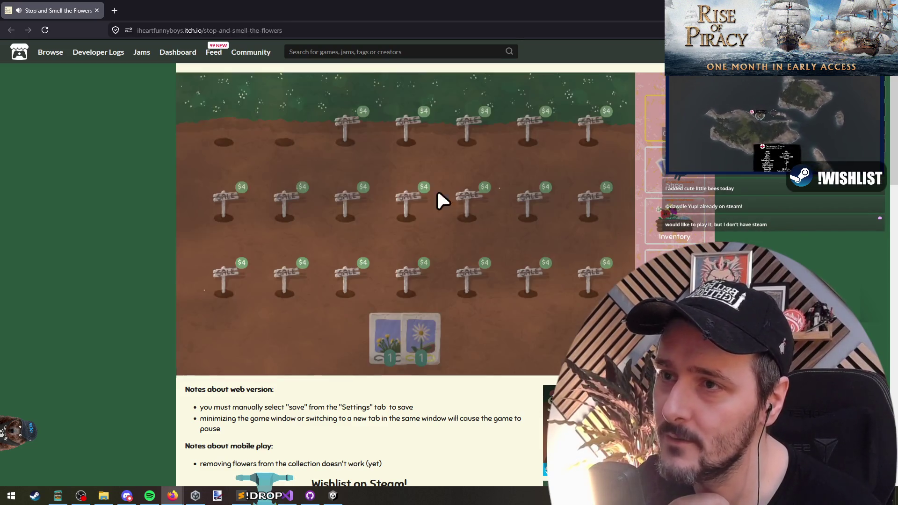
key(Tab)
drag(387, 337, 232, 160)
drag(417, 345, 291, 160)
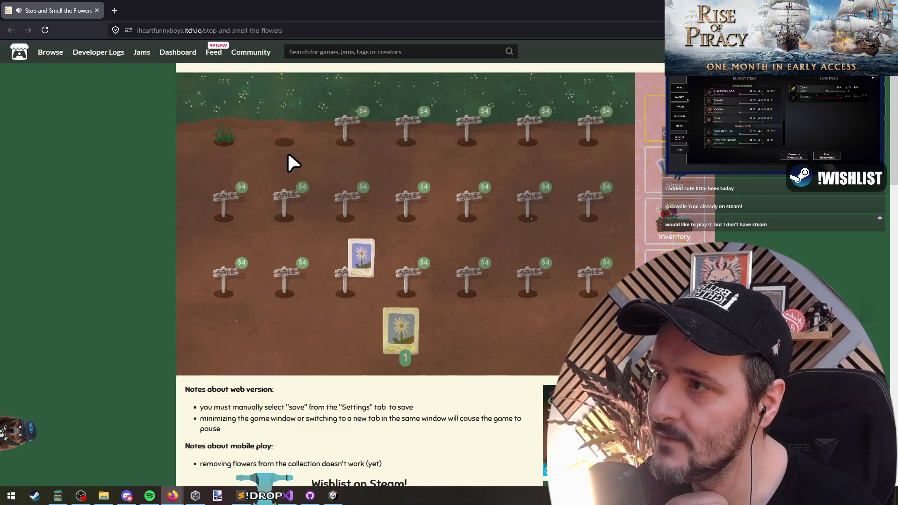
Buy the third top-row garden plot for $4.
key(Tab)
key(Tab)
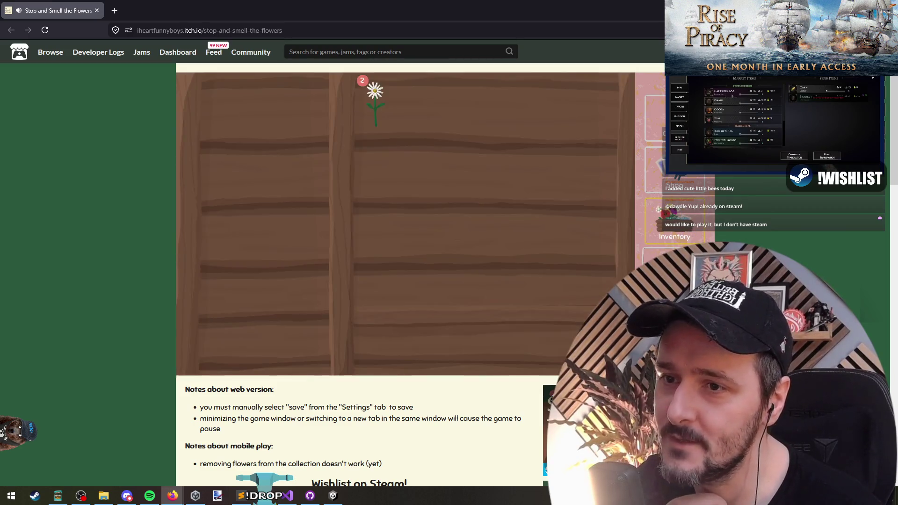
key(Tab)
click(676, 191)
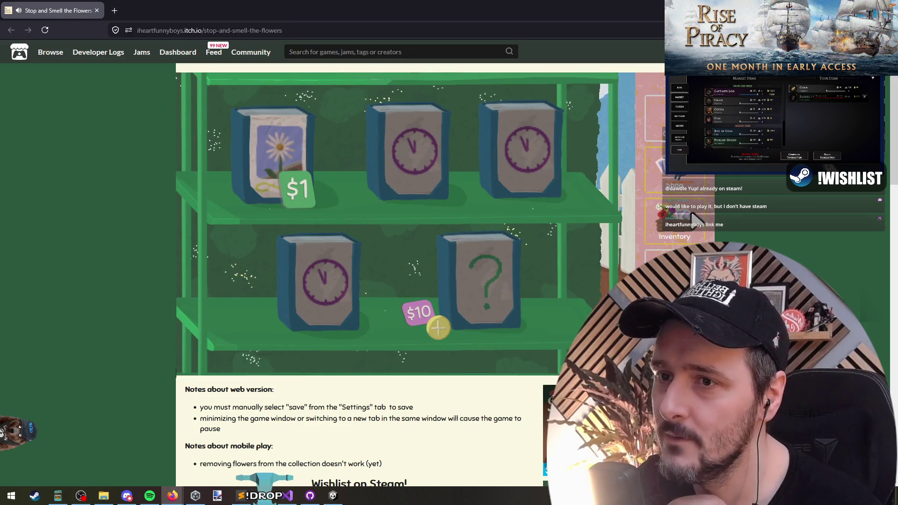
click(690, 239)
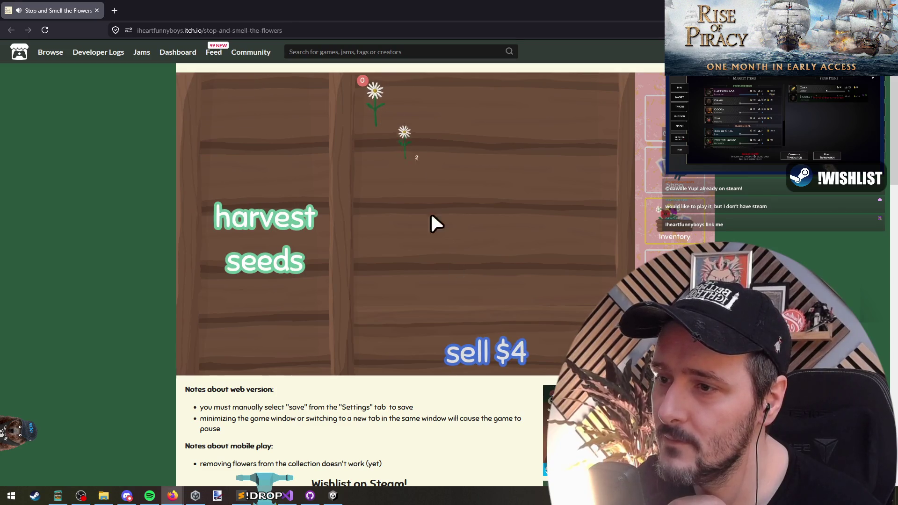
click(658, 133)
click(343, 136)
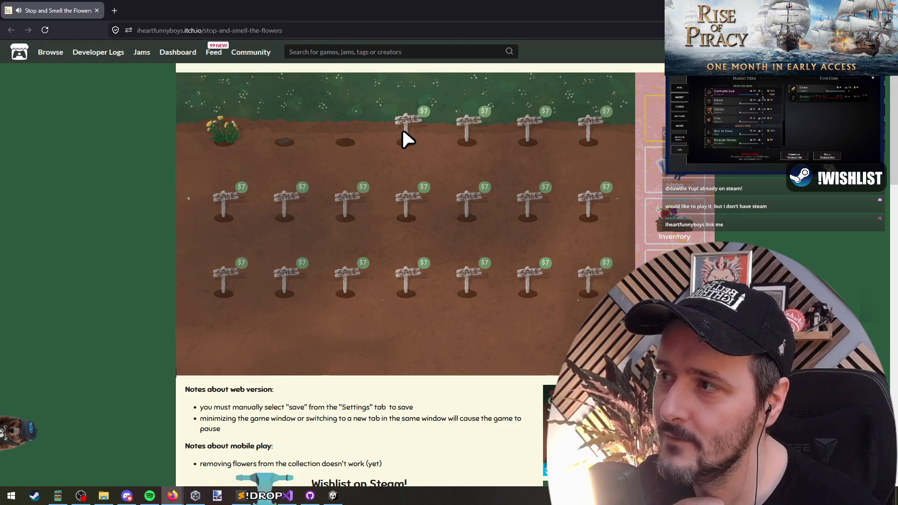
Harvest the dandelion, then plant seeds in the first and third top-row plots.
click(225, 141)
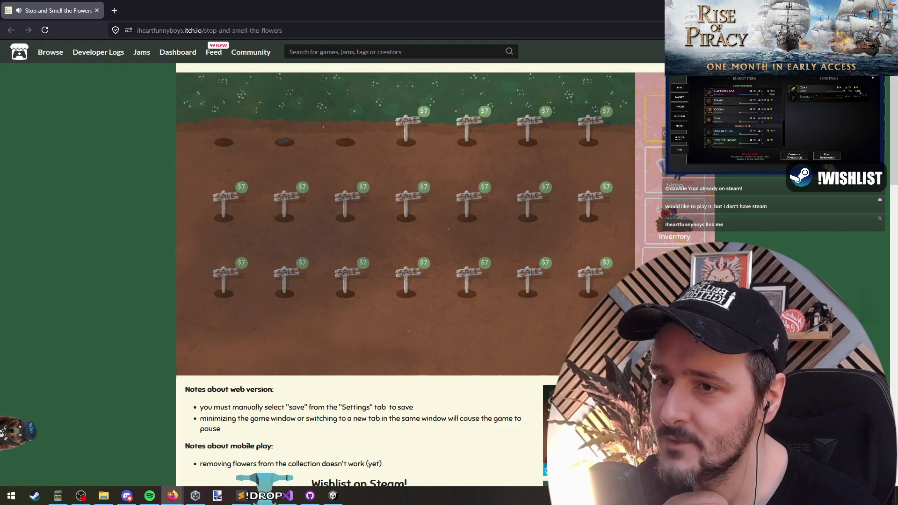
click(657, 120)
click(654, 220)
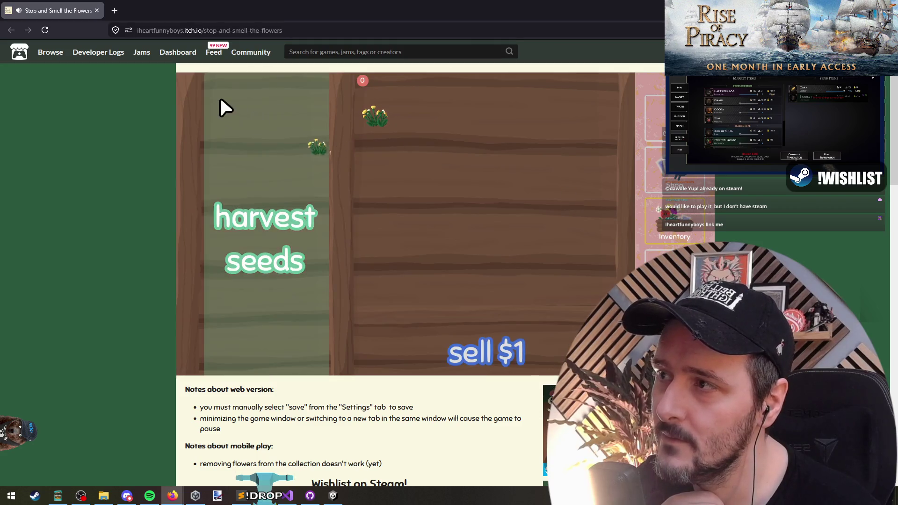
click(654, 118)
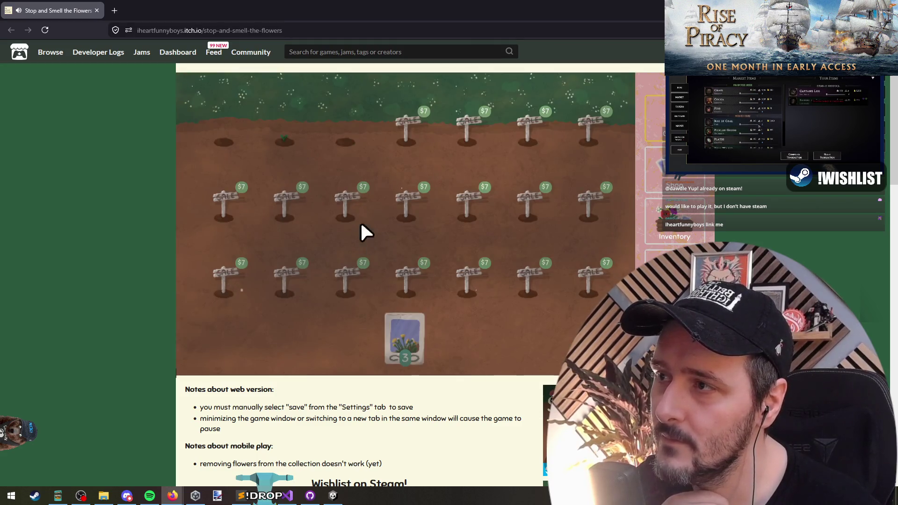
click(413, 339)
click(233, 145)
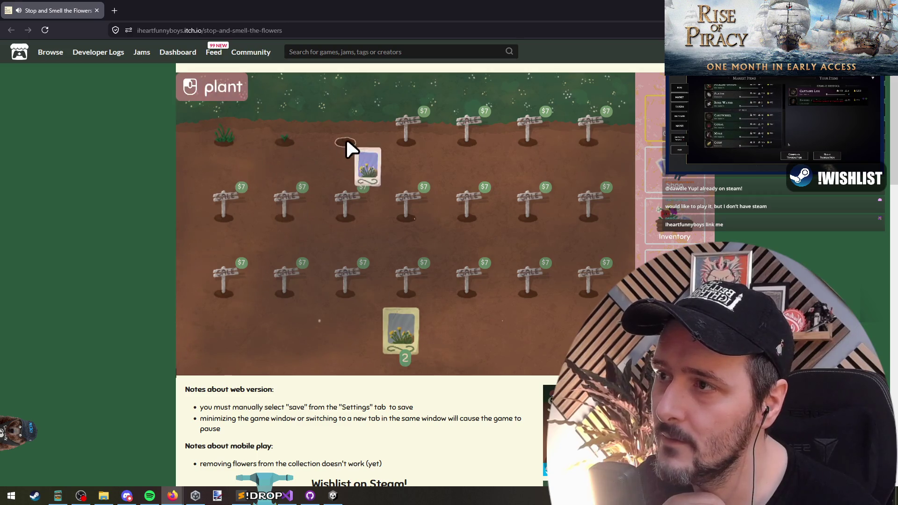
click(351, 149)
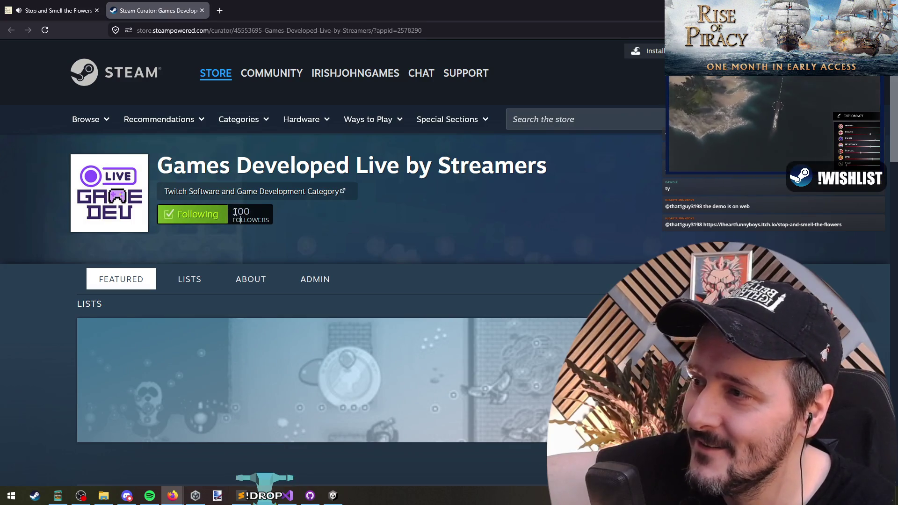
Reload the curator page without ?appid=2578290 and scroll down to its 77 recent reviews.
double_click(252, 212)
click(257, 220)
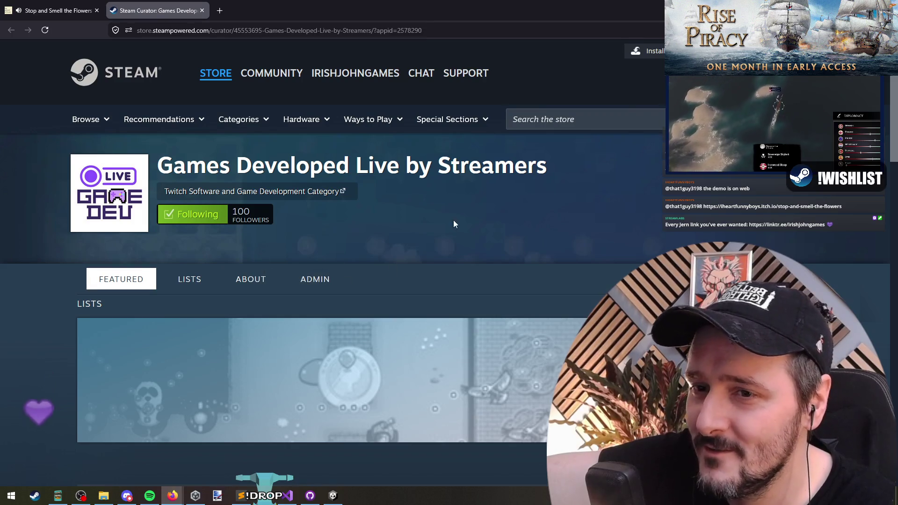
scroll(147, 259, down, 5)
scroll(66, 251, down, 1)
scroll(65, 255, up, 6)
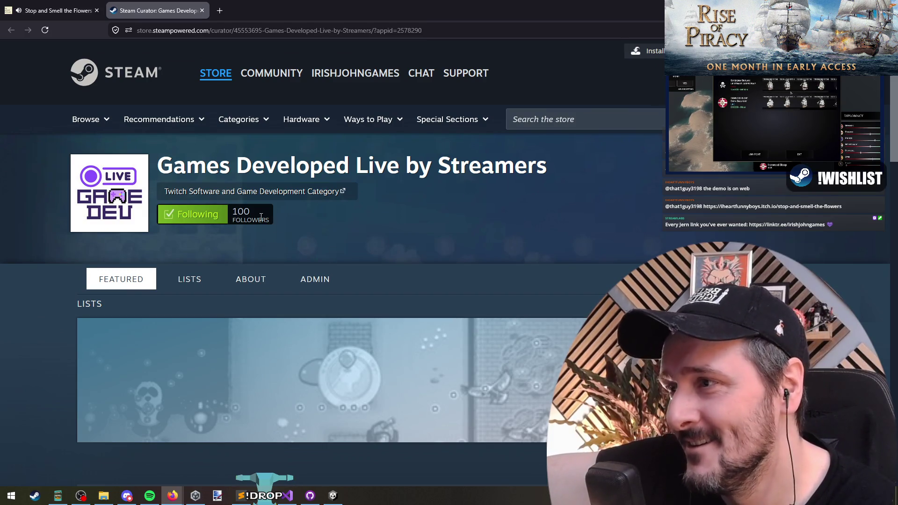
click(234, 212)
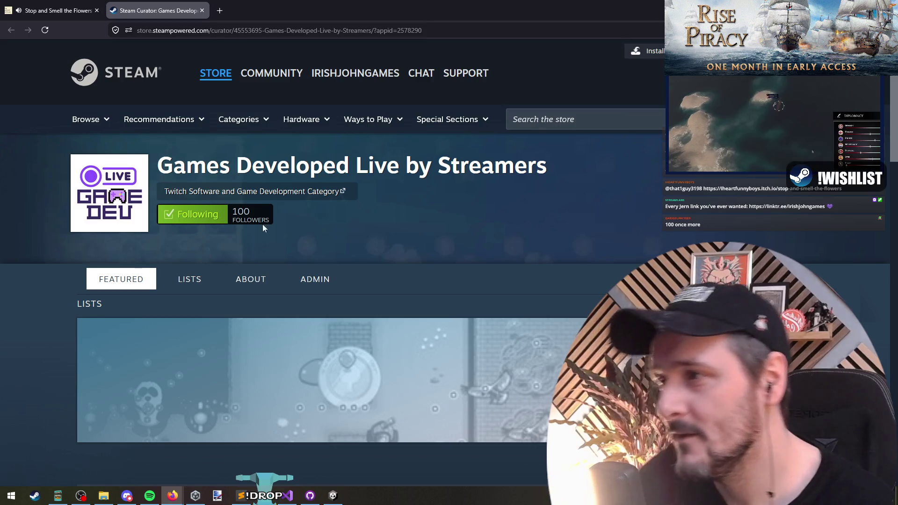
click(263, 177)
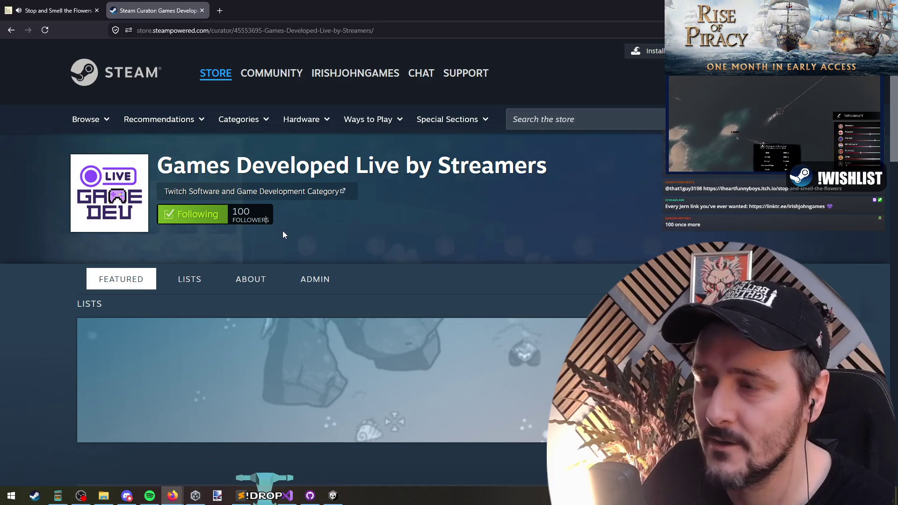
scroll(287, 224, down, 5)
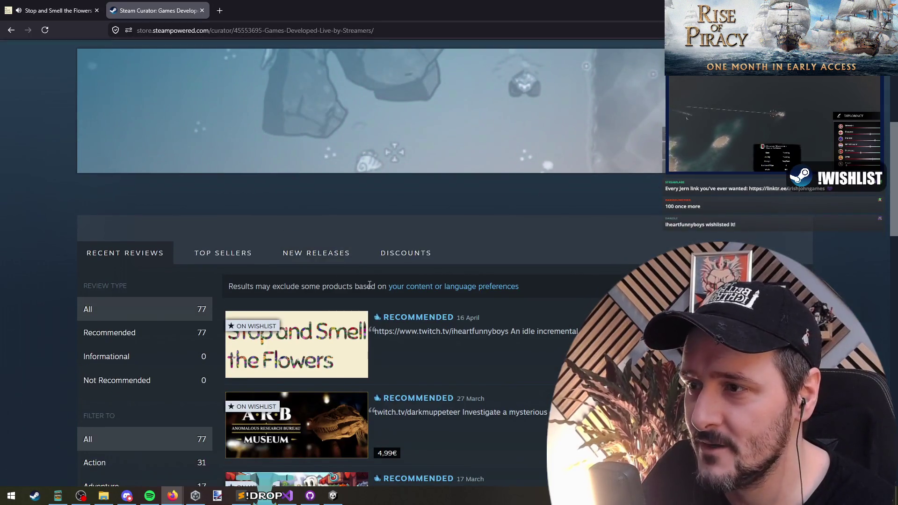
click(285, 286)
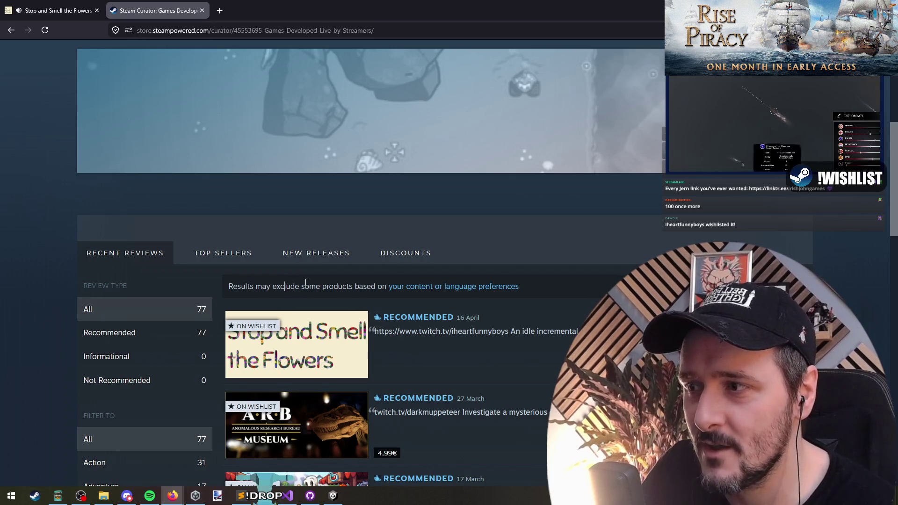
scroll(306, 283, up, 5)
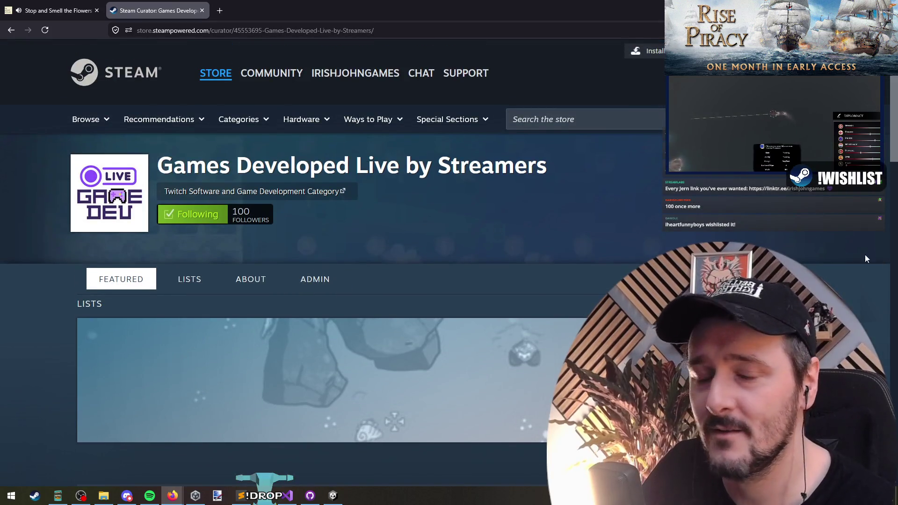
key(alt+Tab)
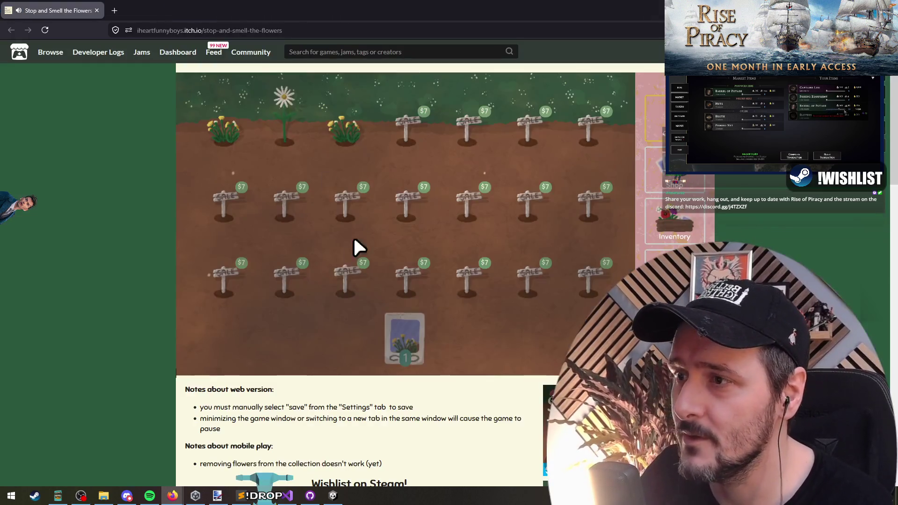
Close the Steam tab and harvest the three grown top-row flowers.
click(202, 10)
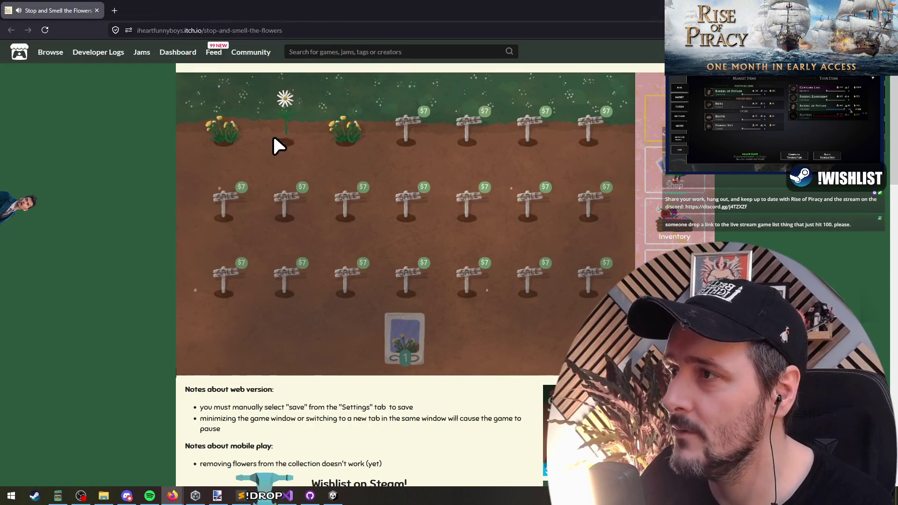
click(283, 135)
click(348, 131)
click(223, 133)
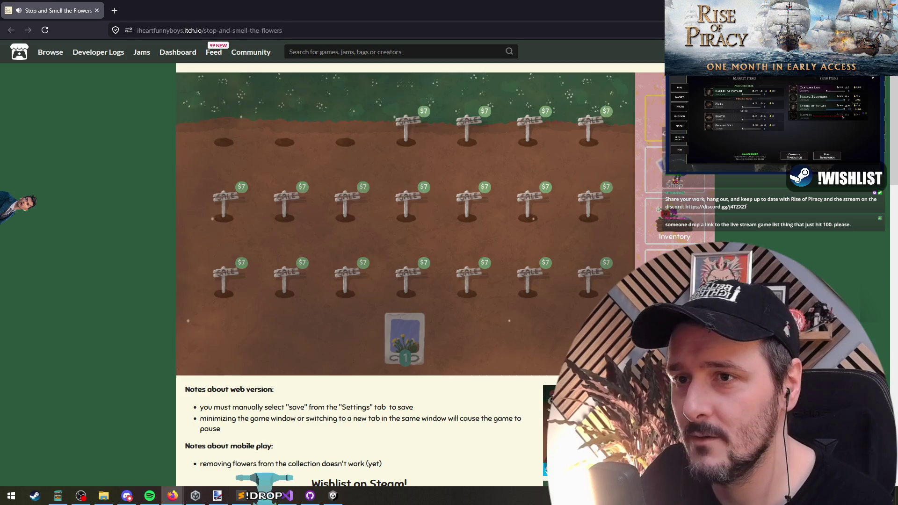
Turn a harvested daisy into seeds and carry the seed packet over the garden.
click(655, 168)
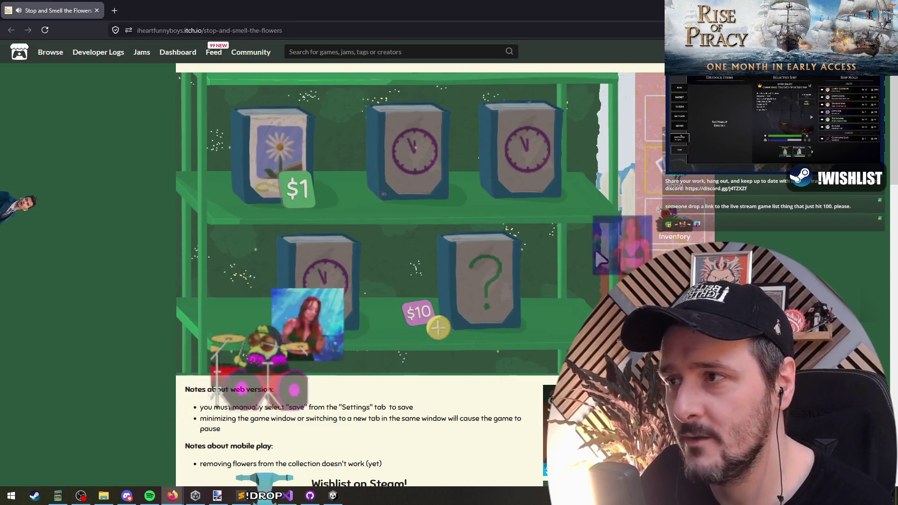
click(659, 224)
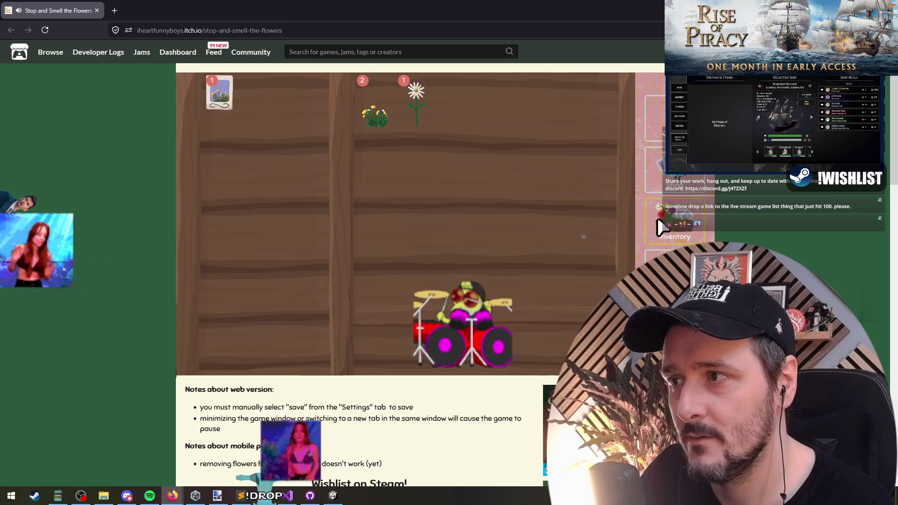
drag(414, 99, 232, 198)
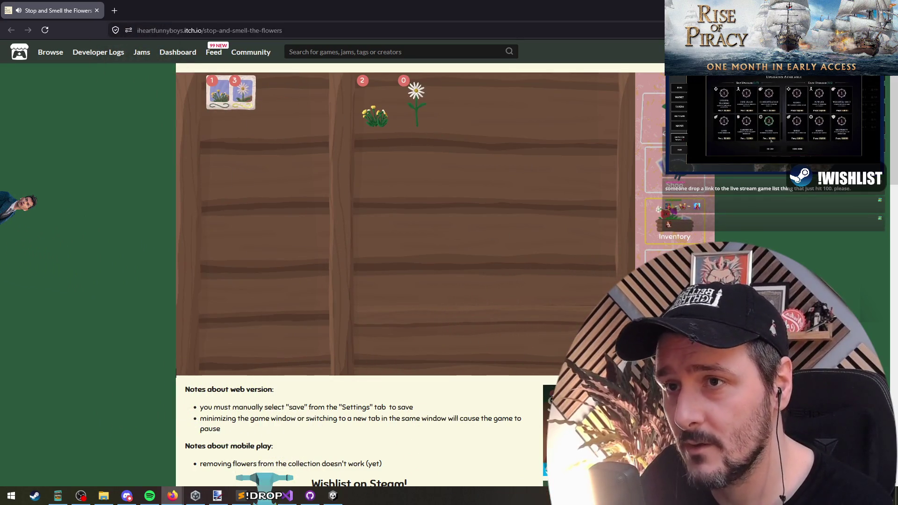
mouse_move(429, 354)
mouse_down()
mouse_move(377, 182)
mouse_move(343, 141)
mouse_move(282, 138)
mouse_move(264, 162)
mouse_up()
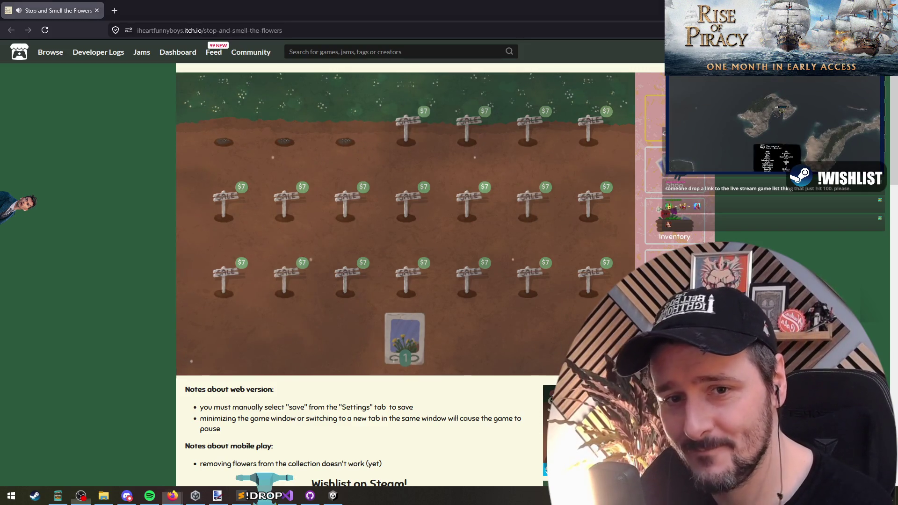
key(alt+Tab)
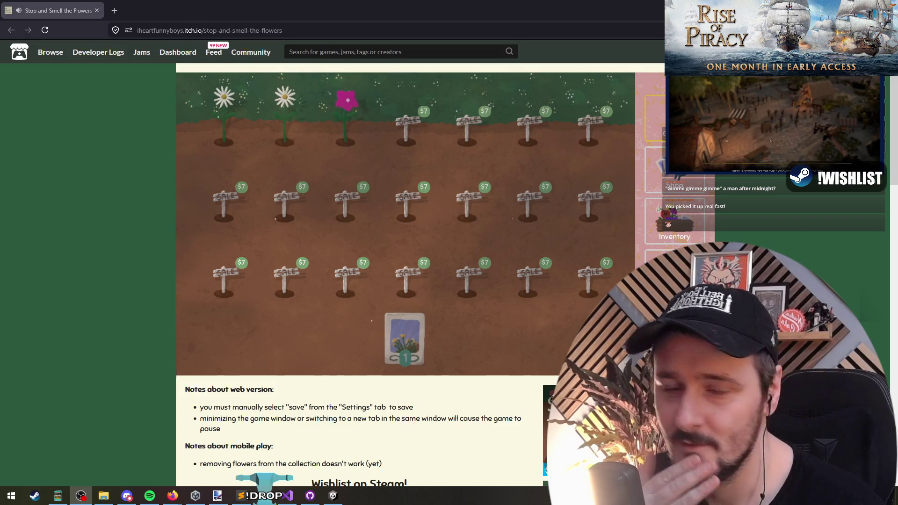
Harvest the vinca, daisy and flower from the three top-row plots.
click(351, 131)
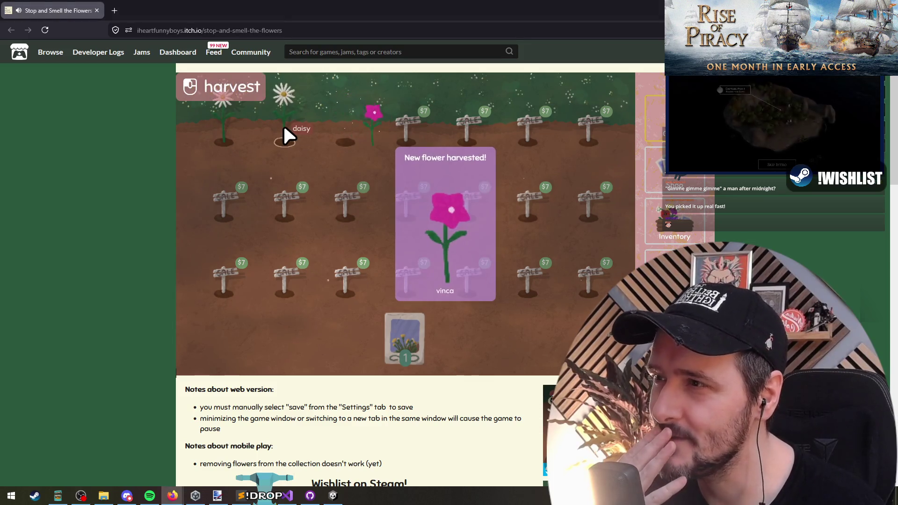
click(284, 135)
click(224, 137)
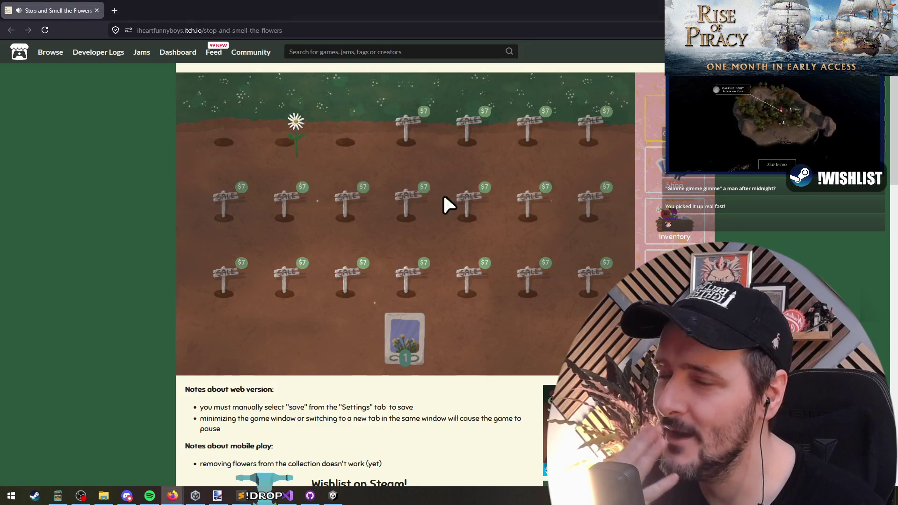
Turn the vinca into seed packets and plant a vinca seed in each of the three holes.
click(668, 233)
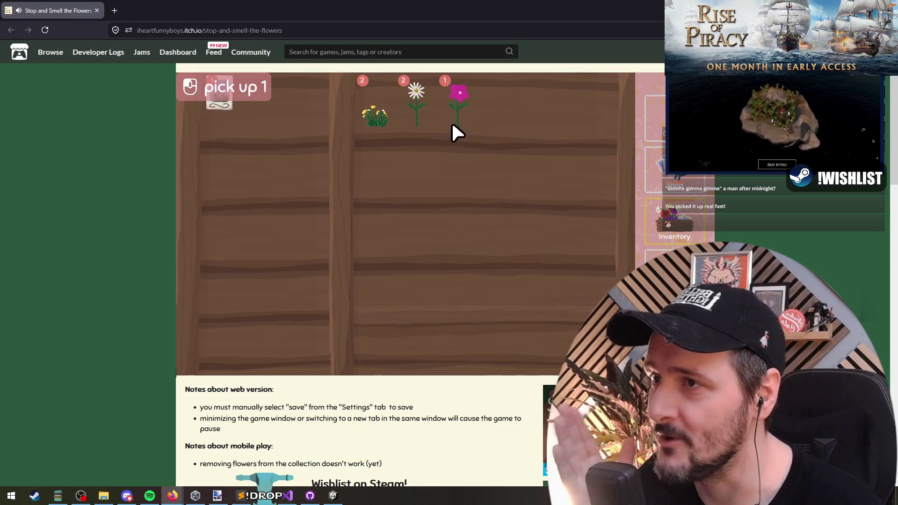
click(252, 156)
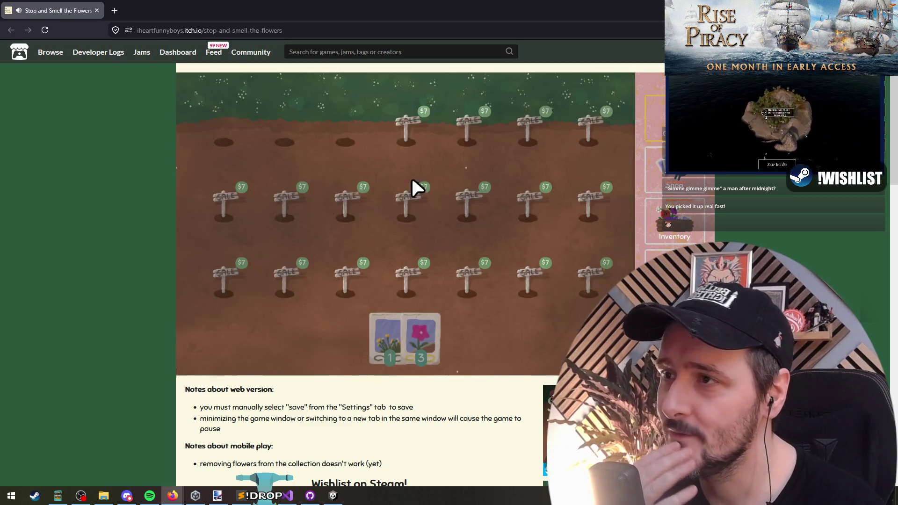
click(433, 333)
click(225, 142)
click(284, 140)
click(346, 140)
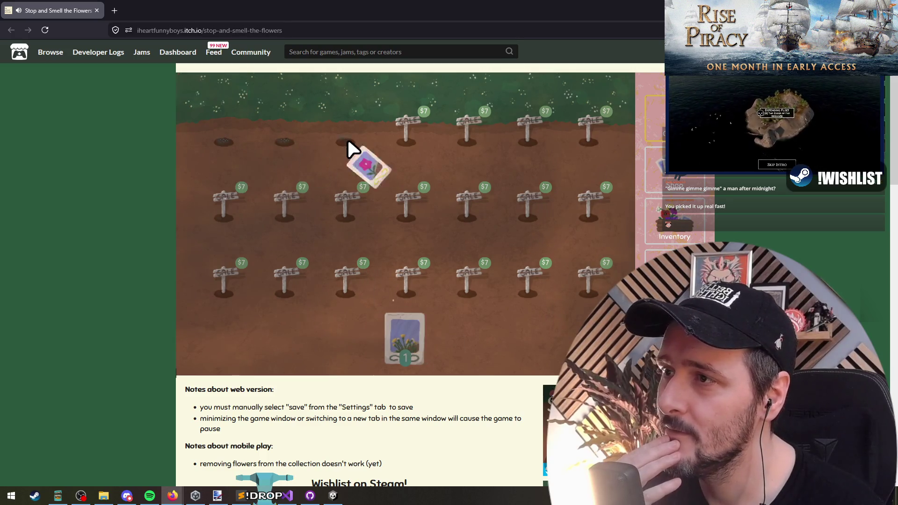
Sell the yellow flowers and the two daisies from Inventory, then return to the garden.
click(673, 169)
click(673, 222)
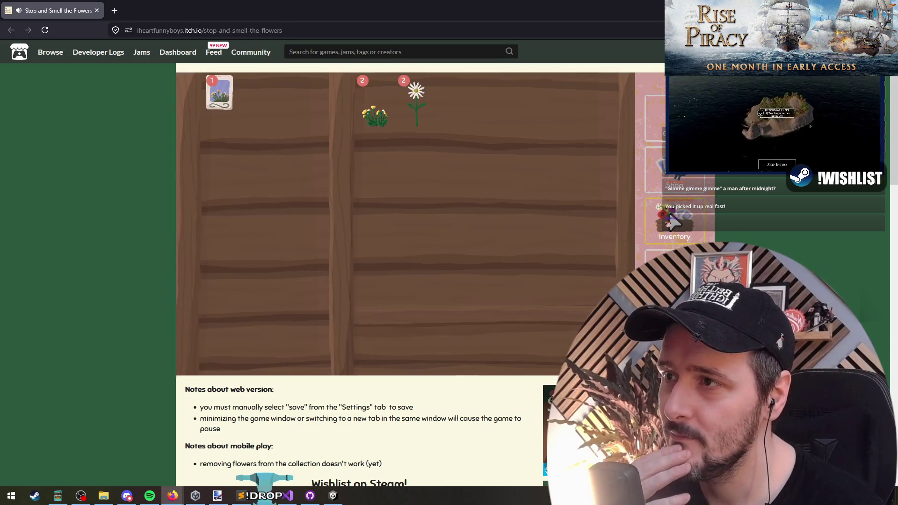
right_click(415, 112)
click(383, 111)
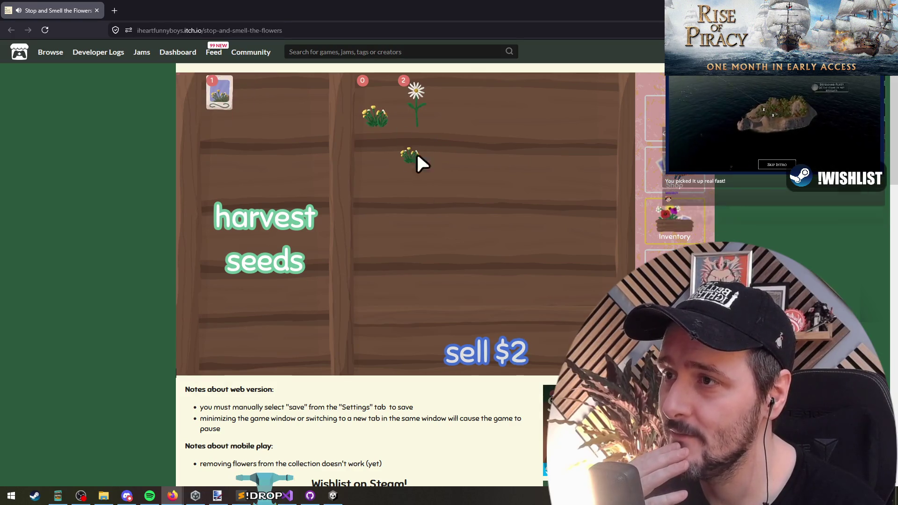
click(479, 353)
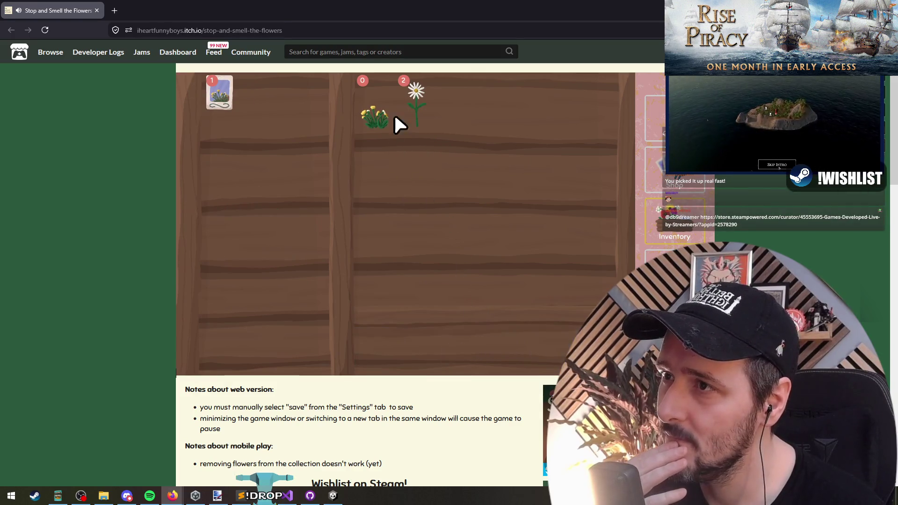
click(417, 105)
click(486, 340)
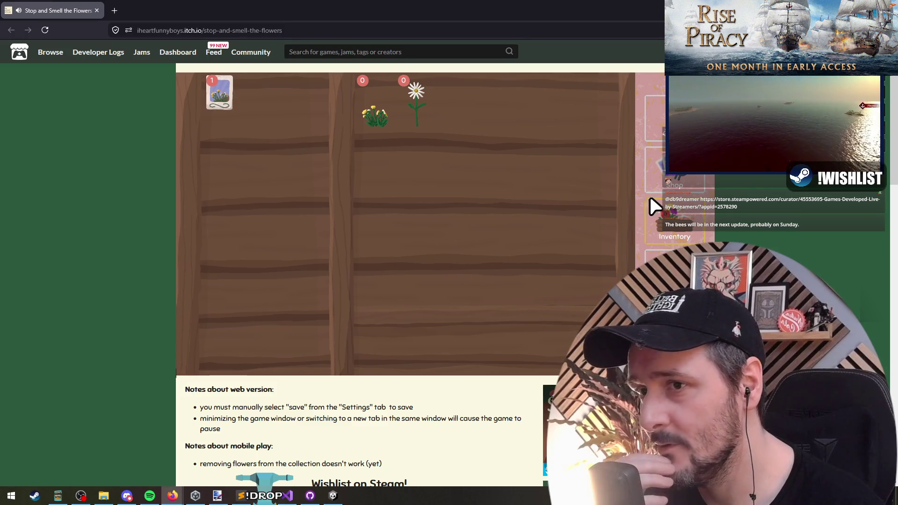
click(654, 119)
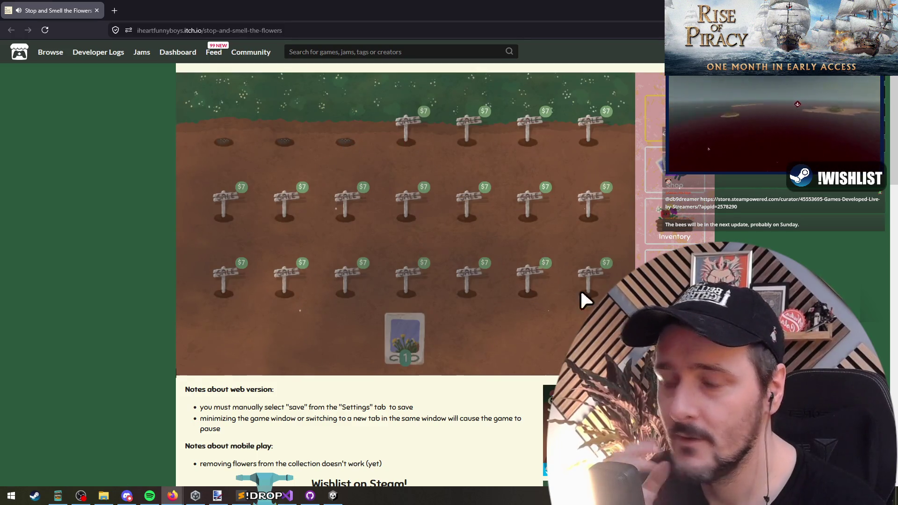